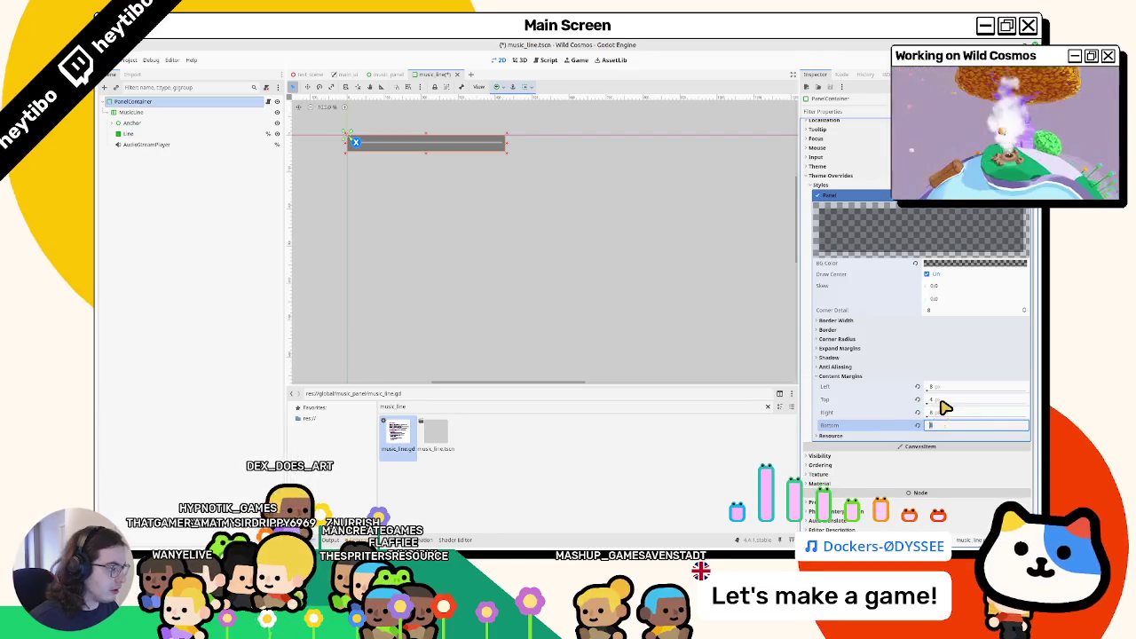
Step: Enter 8 px for each corner radius of the panel style
click(843, 339)
click(958, 349)
text(8)
key(Tab)
text(8)
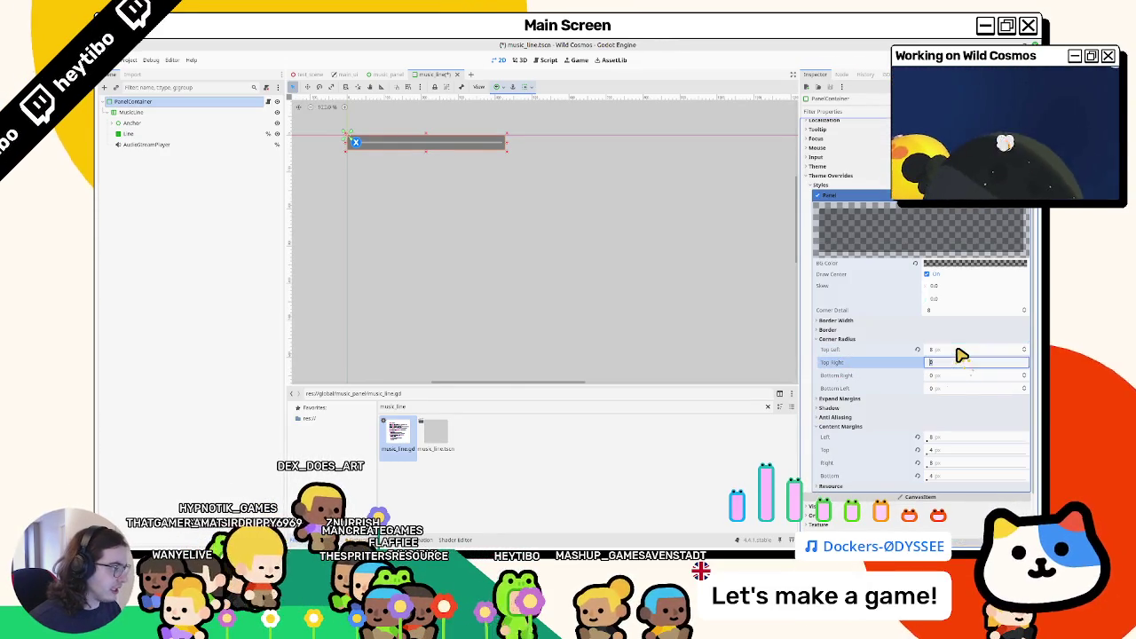
key(Tab)
text(8)
key(Tab)
text(8)
Step: Change the corner radii to 12 px and save the scene
key(Tab)
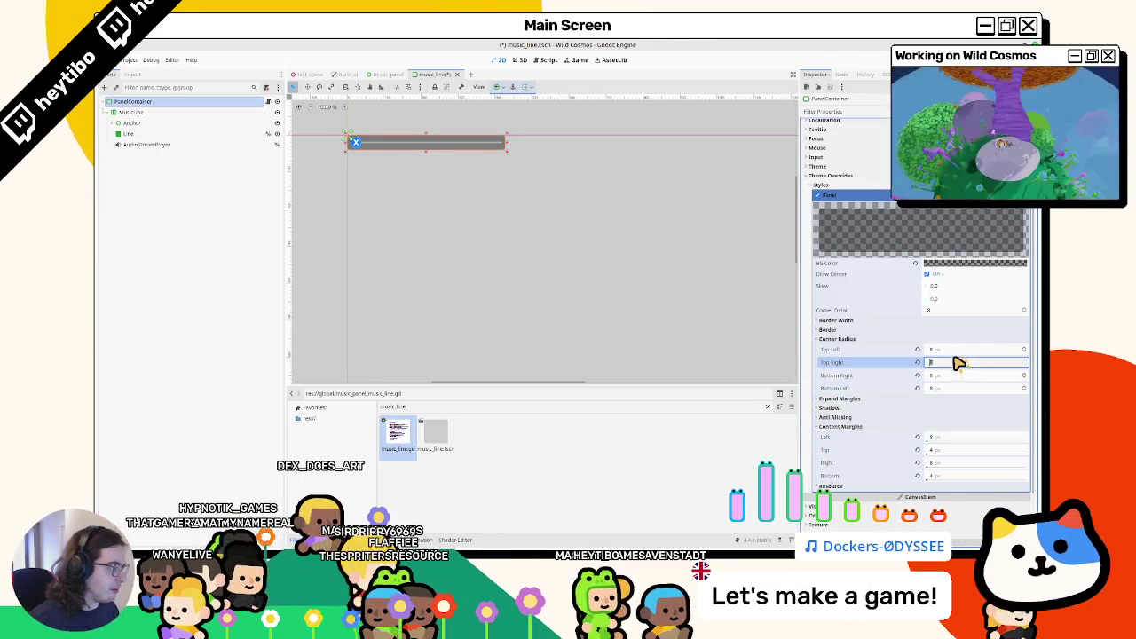
click(956, 351)
text(12)
key(Tab)
text(12)
key(Tab)
text(12)
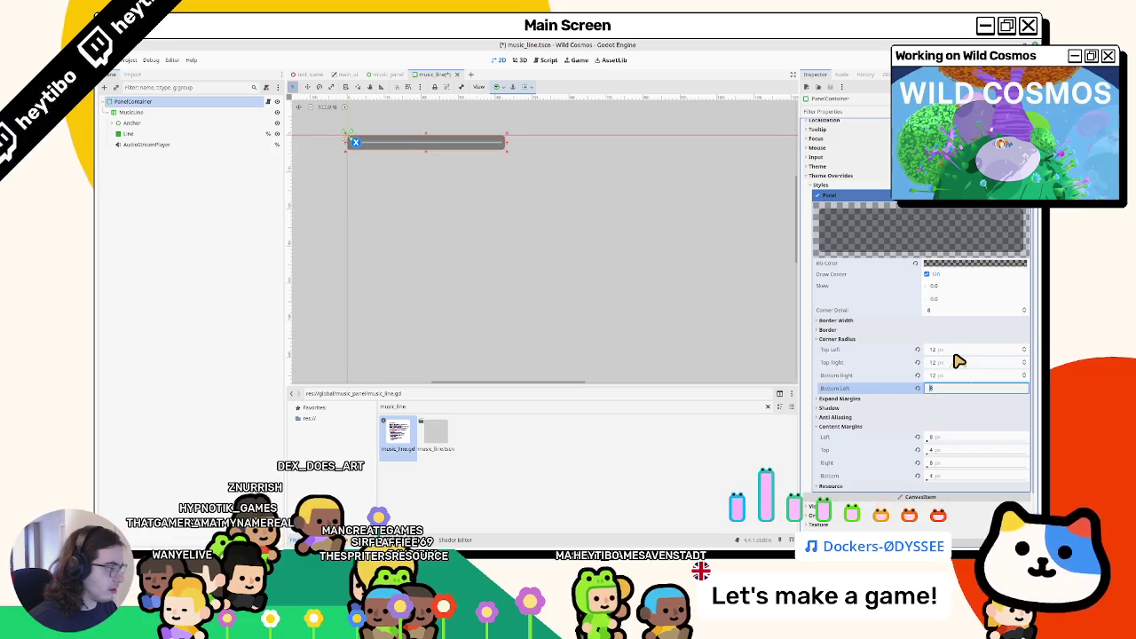
key(Tab)
text(12)
key(Tab)
key(ctrl+s)
Step: Set all four PanelContainer corner radii to 32 px and preview the shape
click(384, 287)
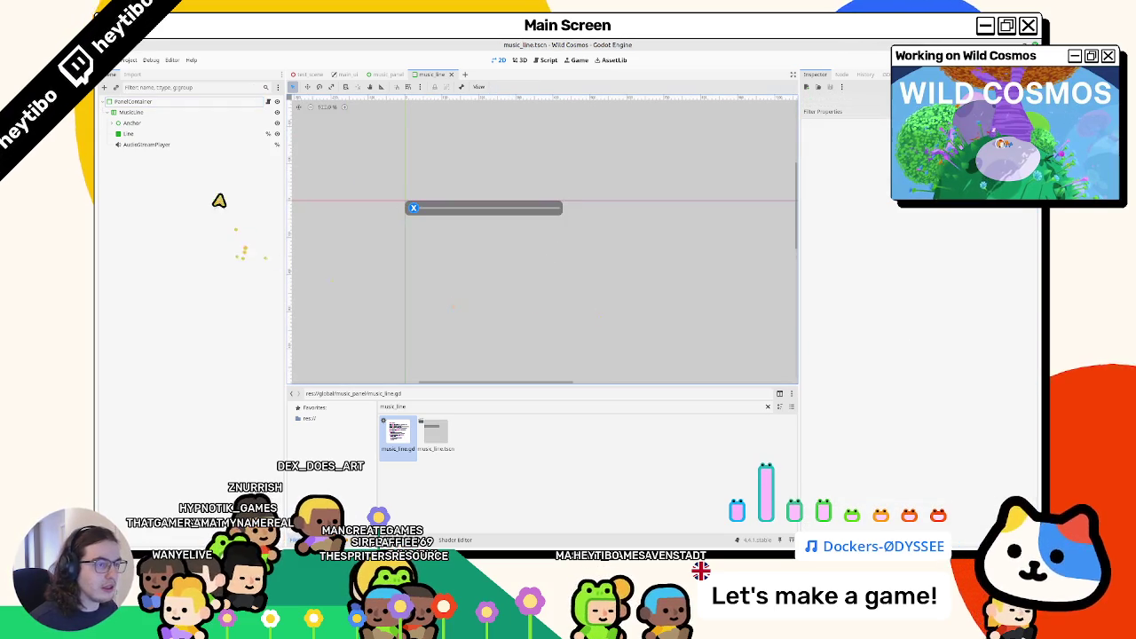
click(165, 103)
text(32)
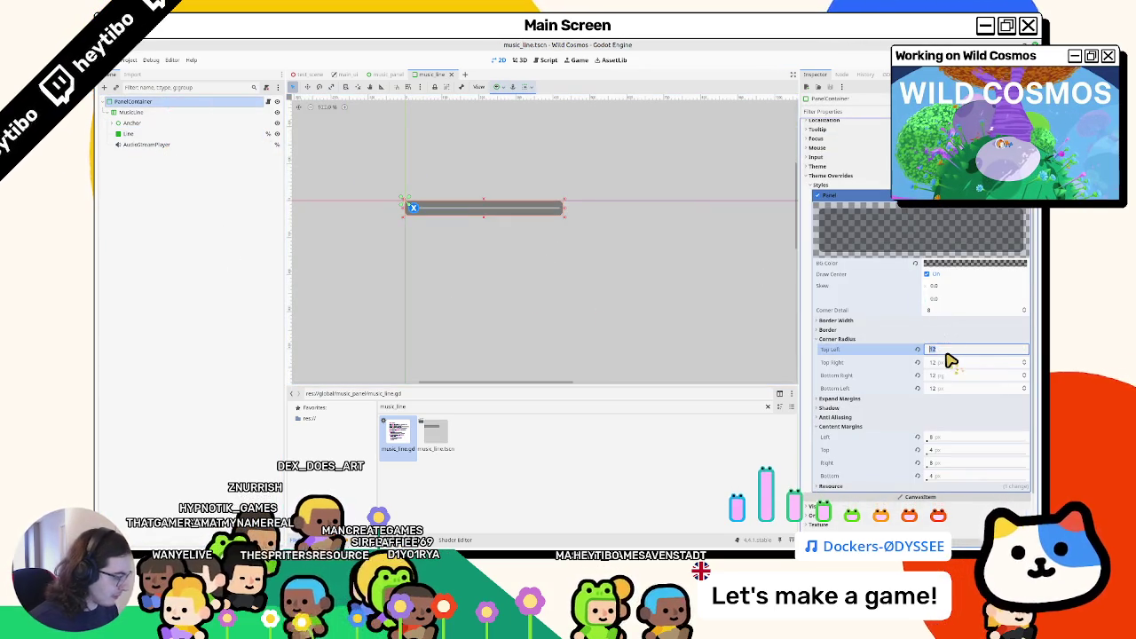
key(Tab)
text(32)
key(Tab)
text(32)
key(Tab)
text(32)
key(Tab)
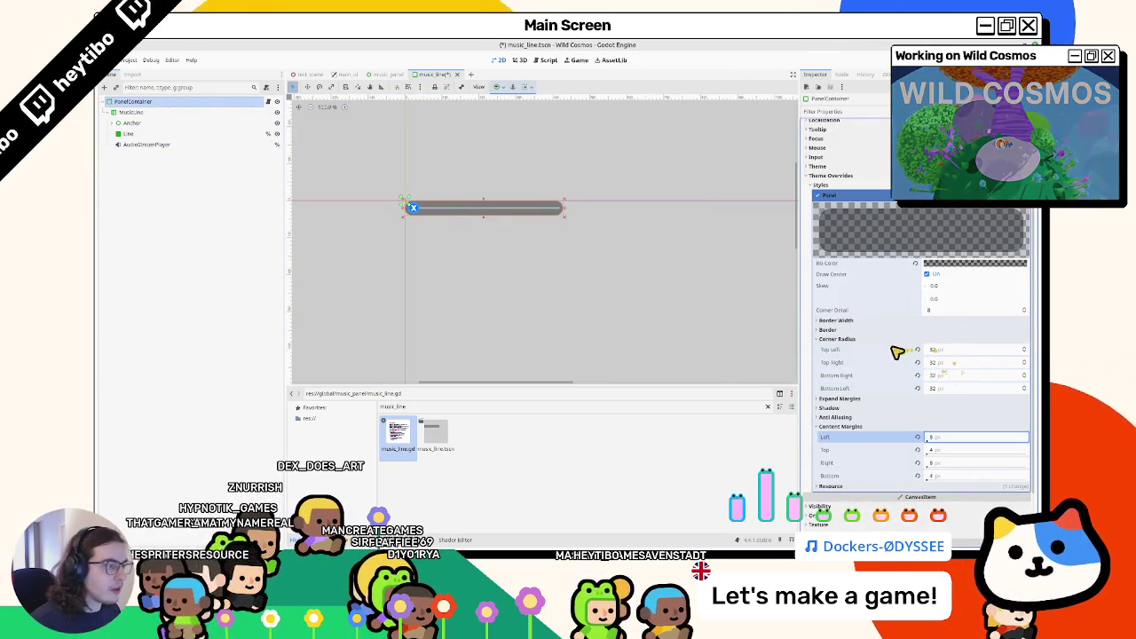
click(626, 312)
Step: Set the left, top and bottom content margins to 4 px and save the scene
scroll(404, 202, up, 5)
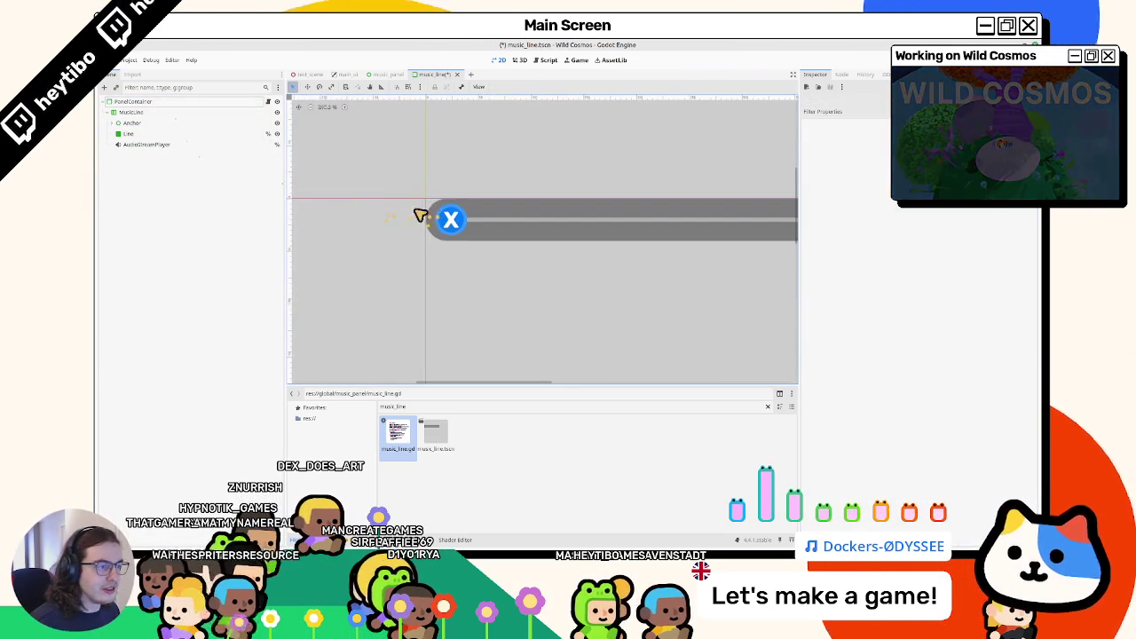
click(133, 103)
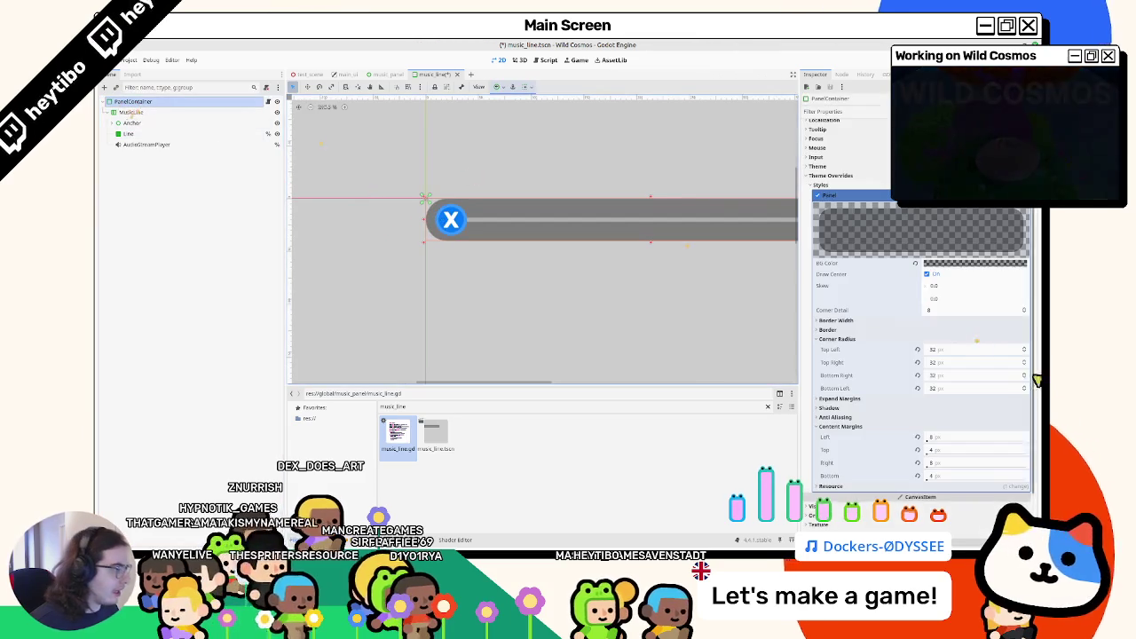
click(975, 449)
scroll(409, 213, down, 3)
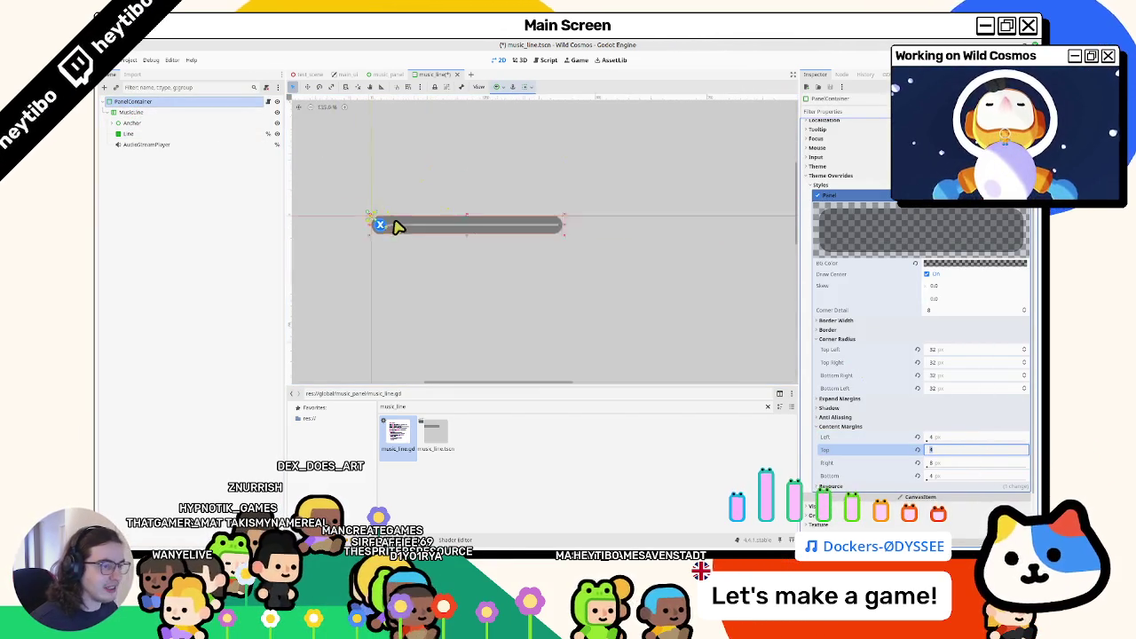
text(4)
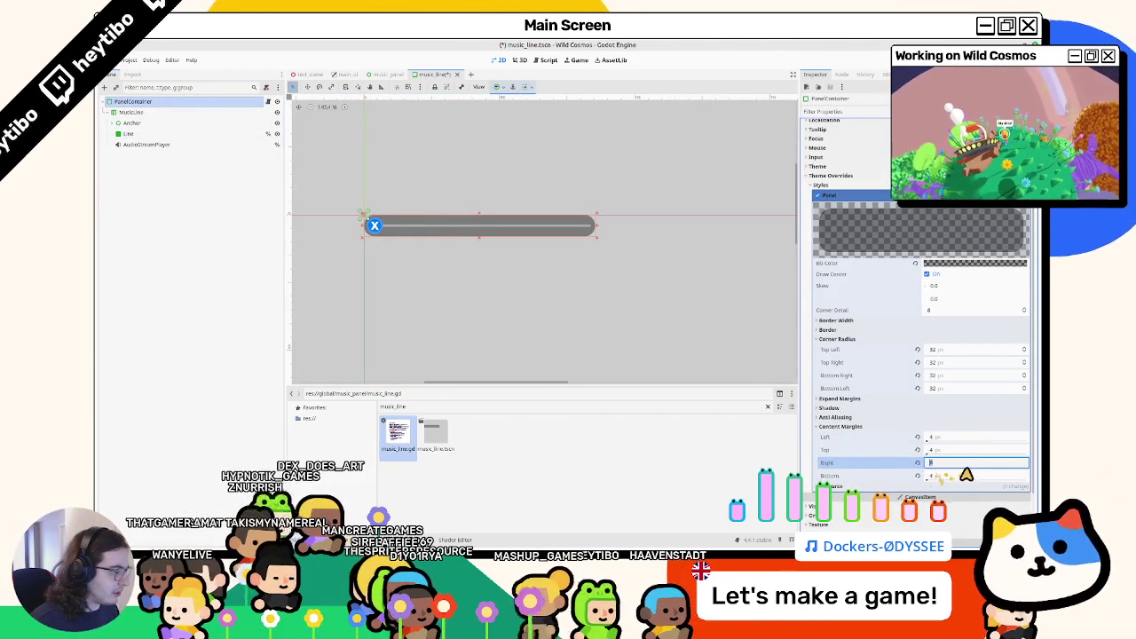
click(971, 475)
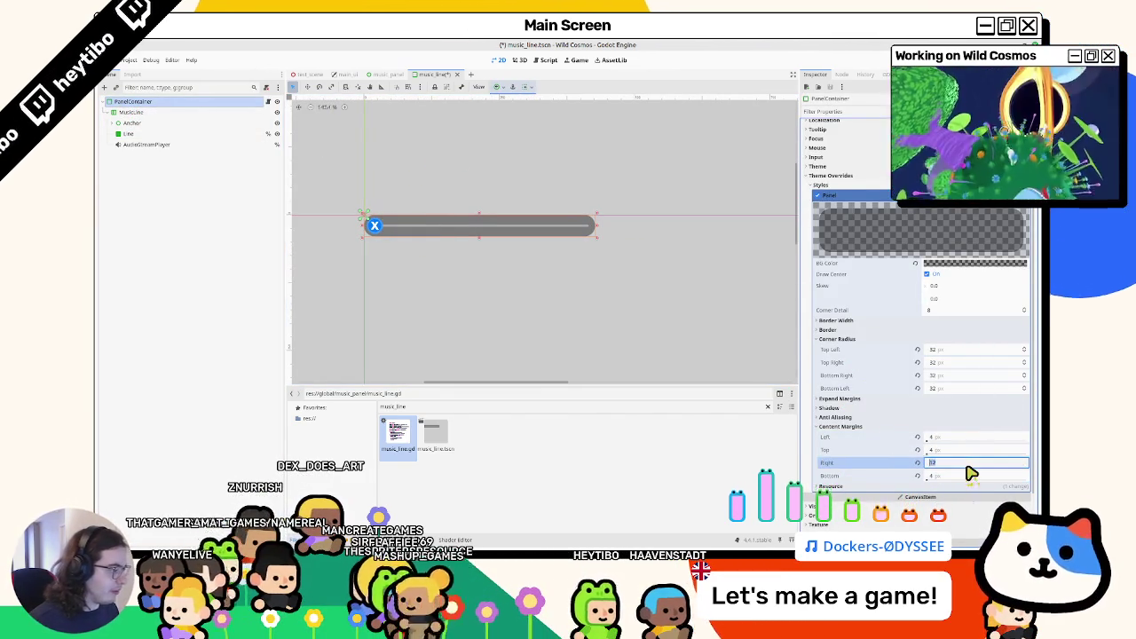
key(shift+Tab)
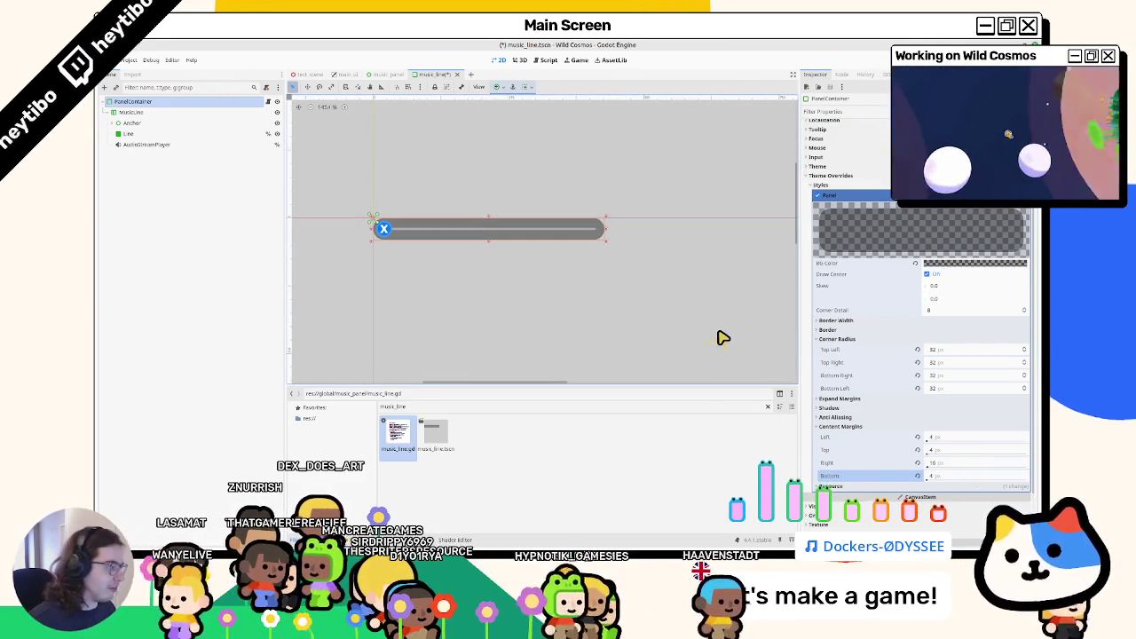
key(ctrl+s)
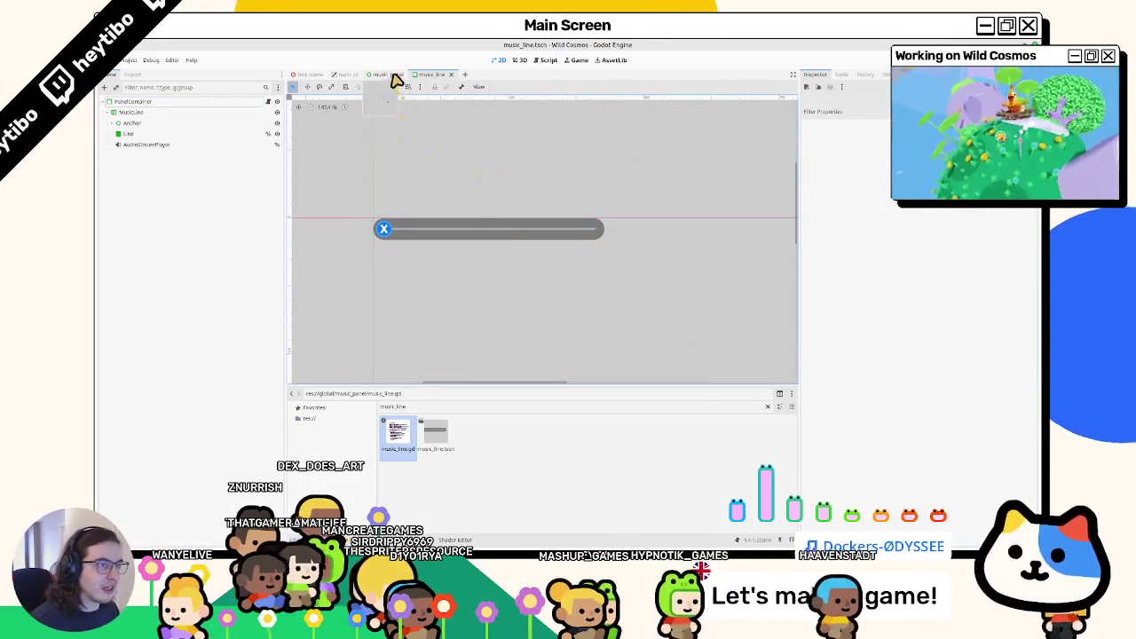
Step: Run the game from the music_panel scene, try the pause menu and panel, then stop it
click(395, 75)
key(F6)
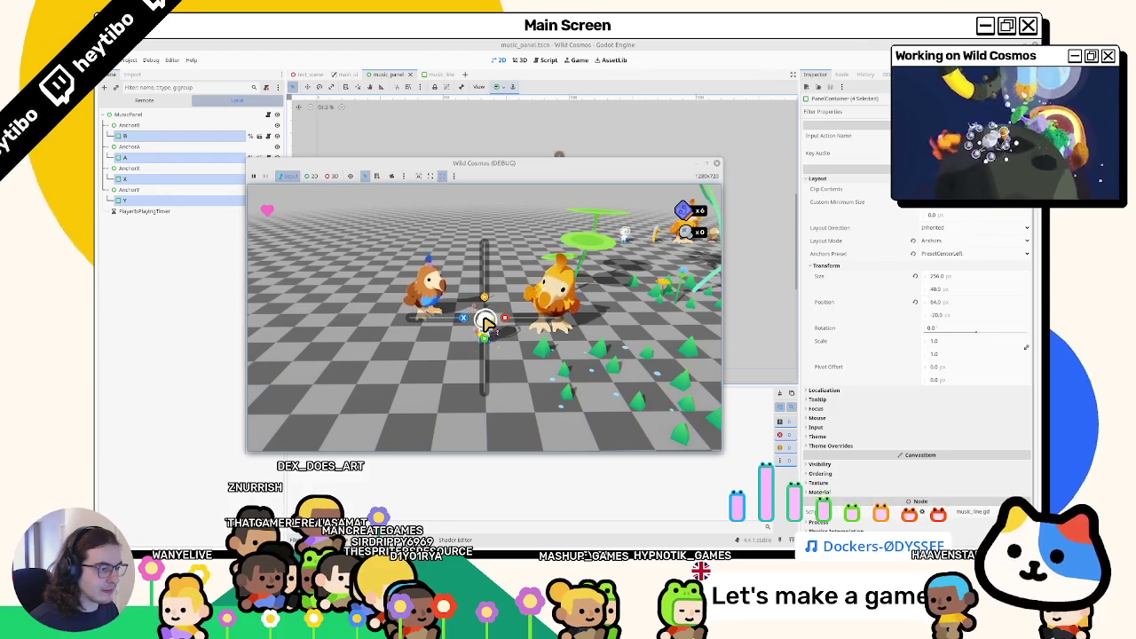
key(Escape)
key(super+Up)
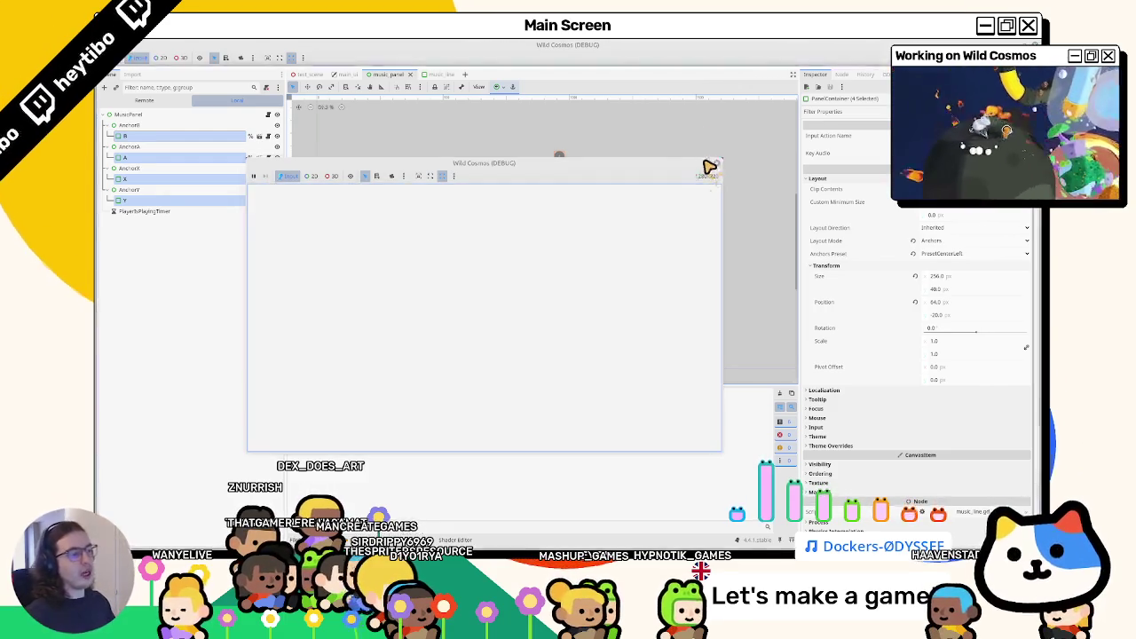
key(Escape)
key(Escape)
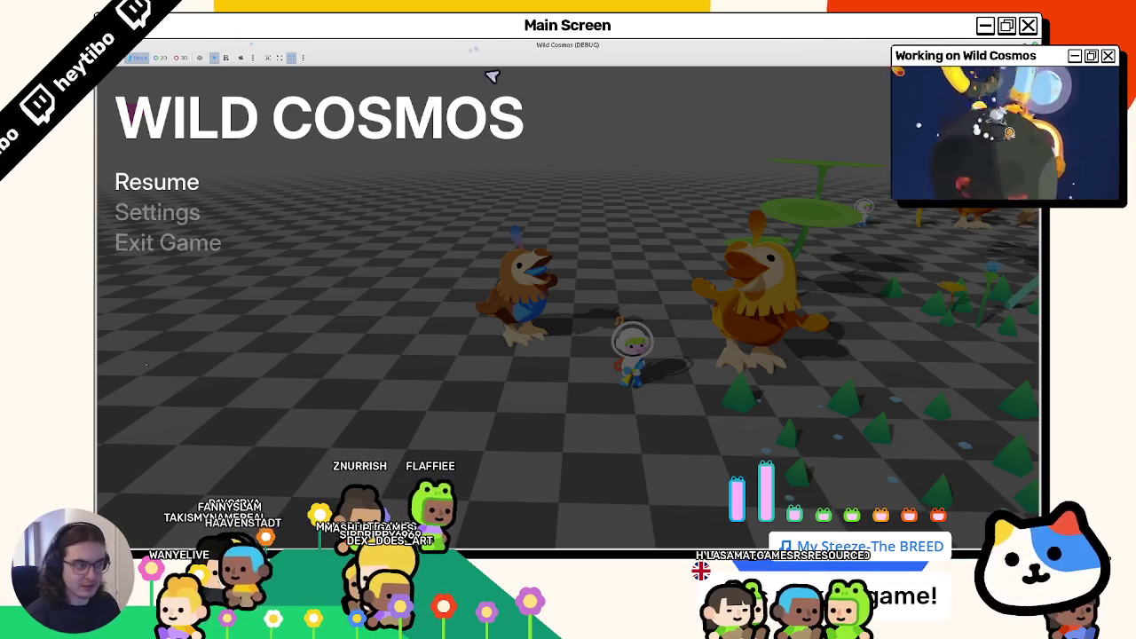
key(Escape)
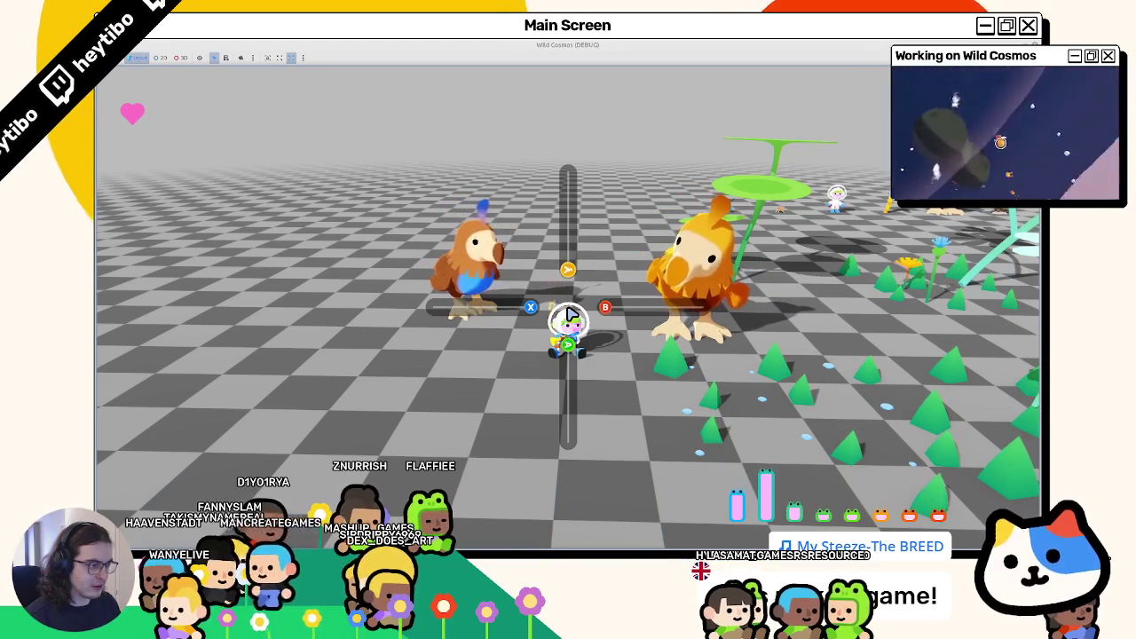
key(F8)
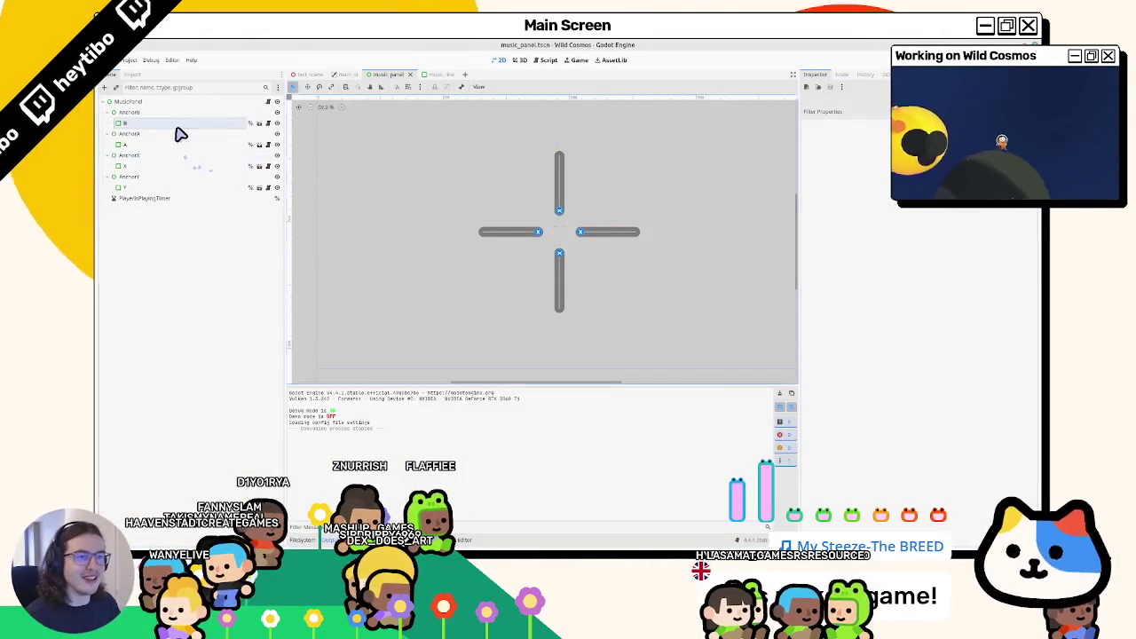
click(177, 124)
click(184, 115)
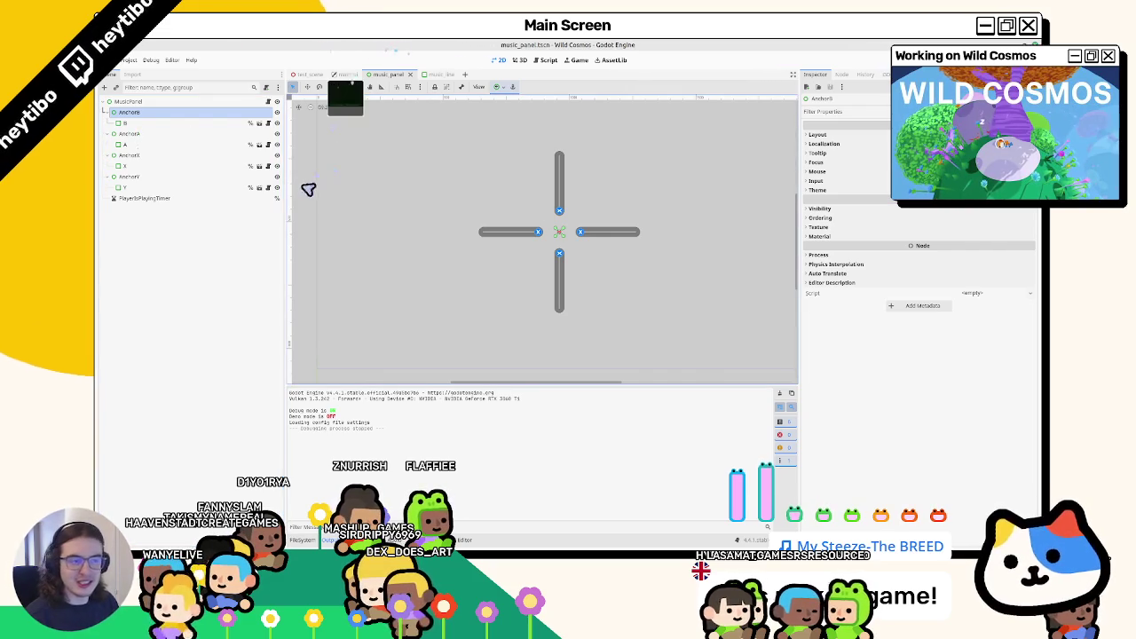
click(147, 122)
click(149, 112)
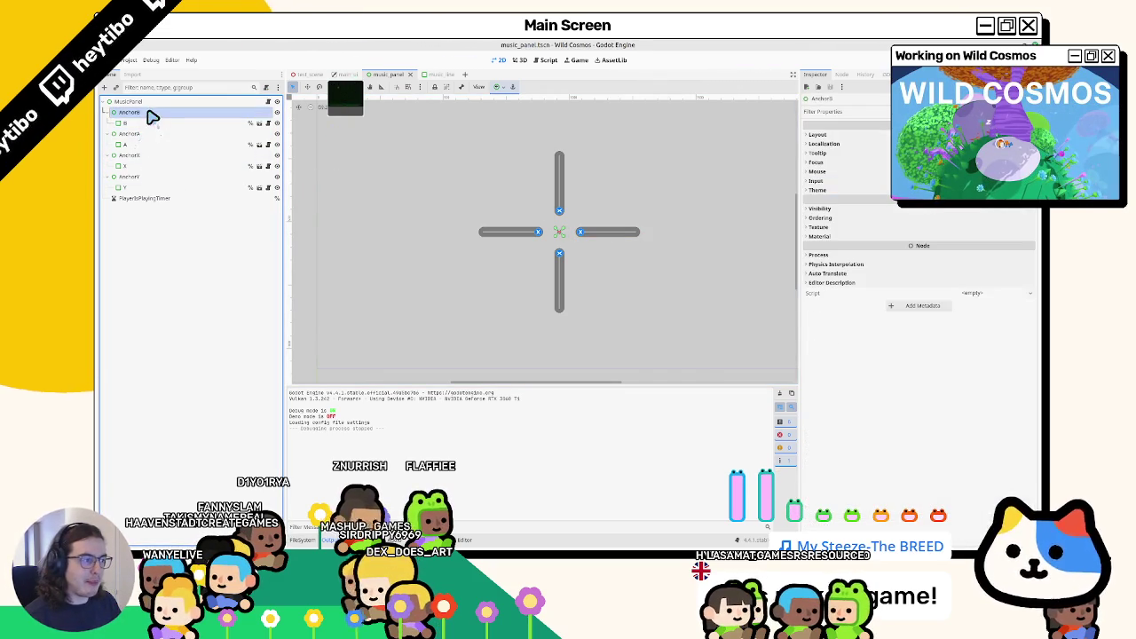
click(147, 123)
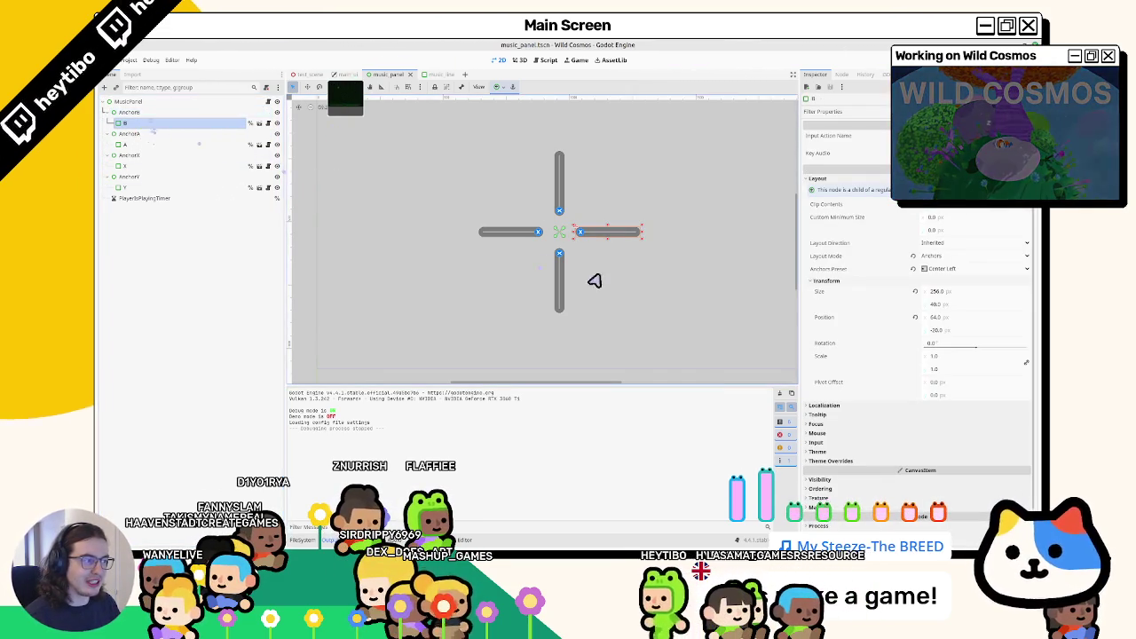
scroll(593, 277, up, 2)
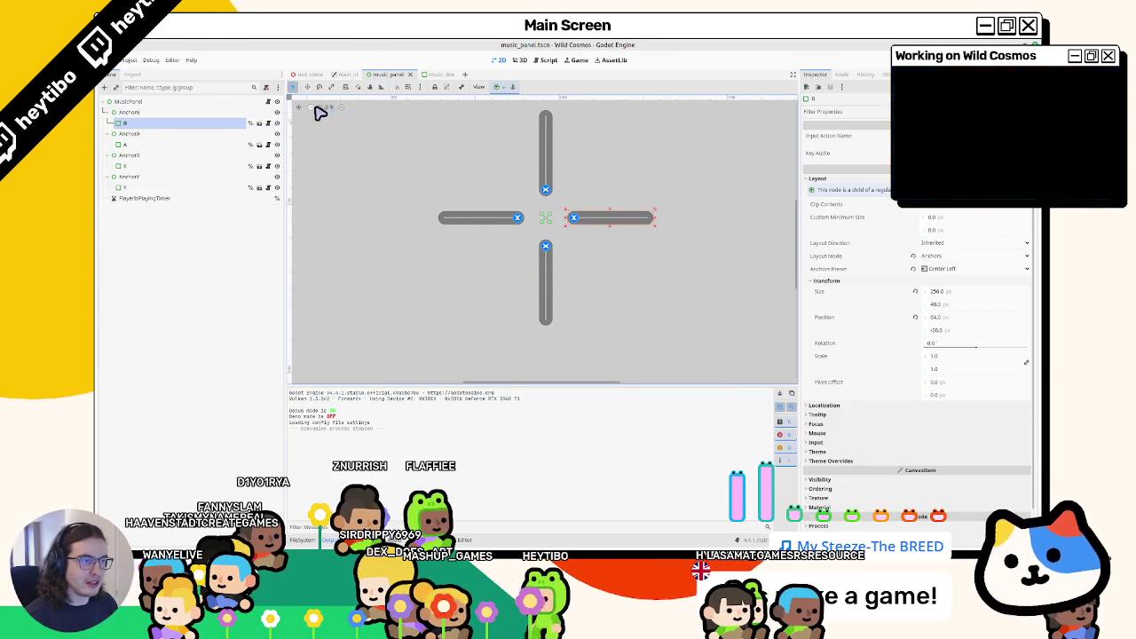
scroll(314, 112, down, 3)
scroll(320, 120, up, 4)
scroll(423, 155, left, 5)
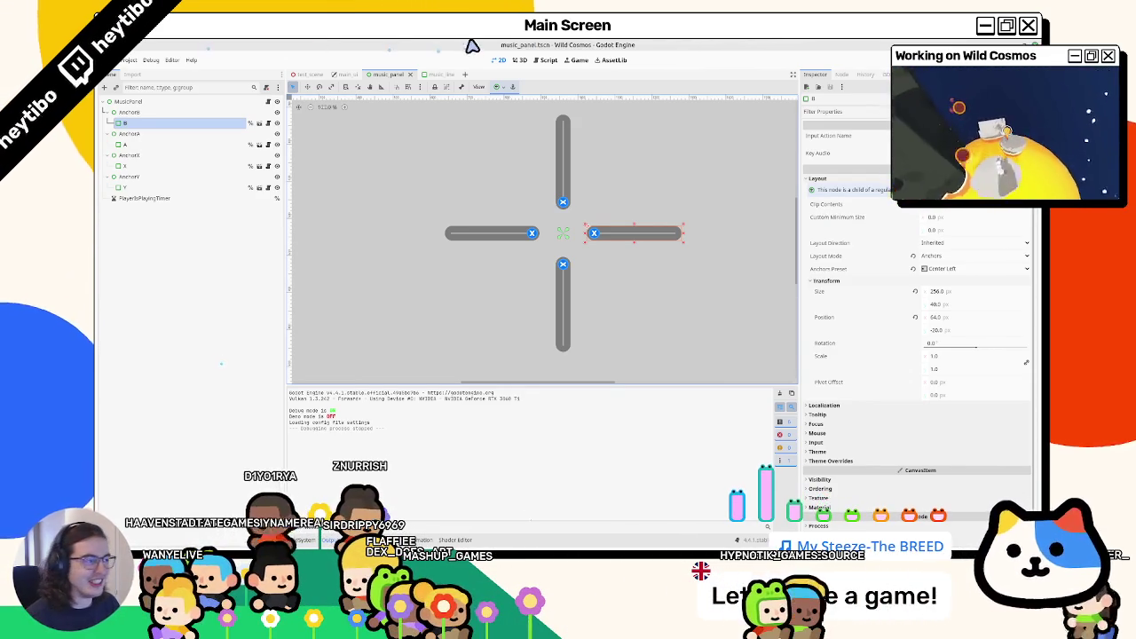
drag(491, 183, 471, 190)
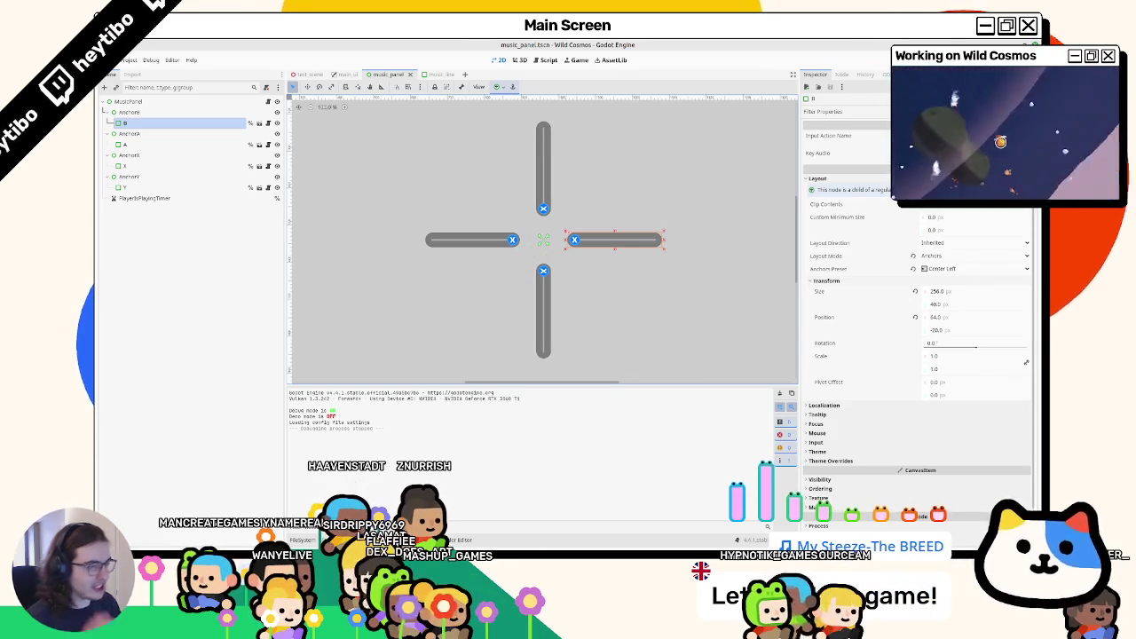
Step: Assign flute_test.wav as node B's Key Audio
click(173, 113)
click(158, 143)
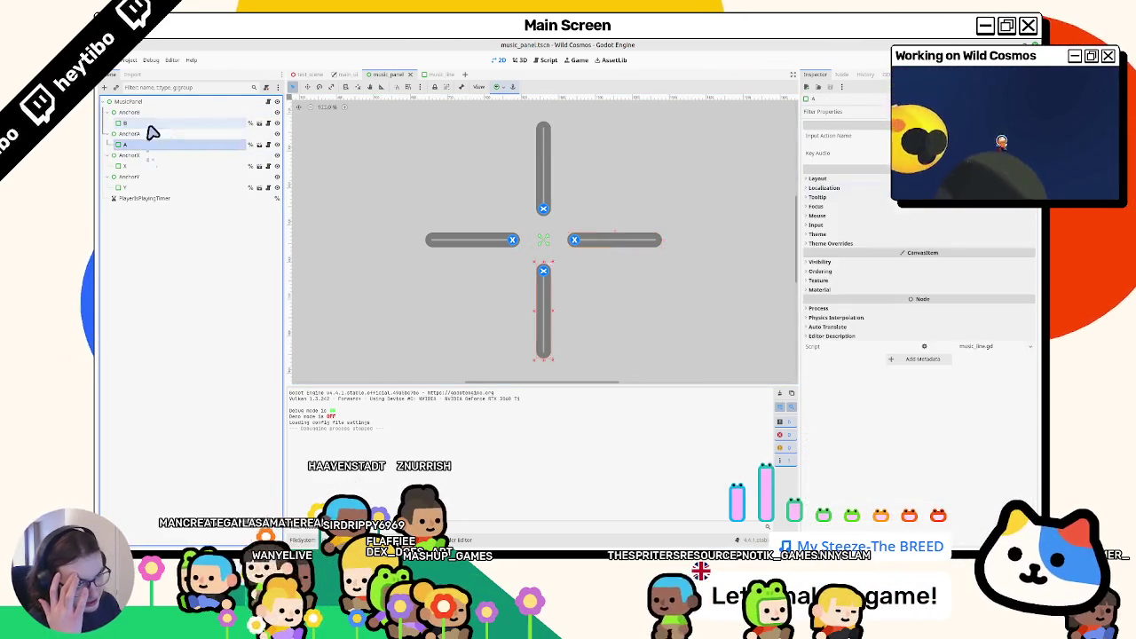
click(152, 122)
click(1025, 153)
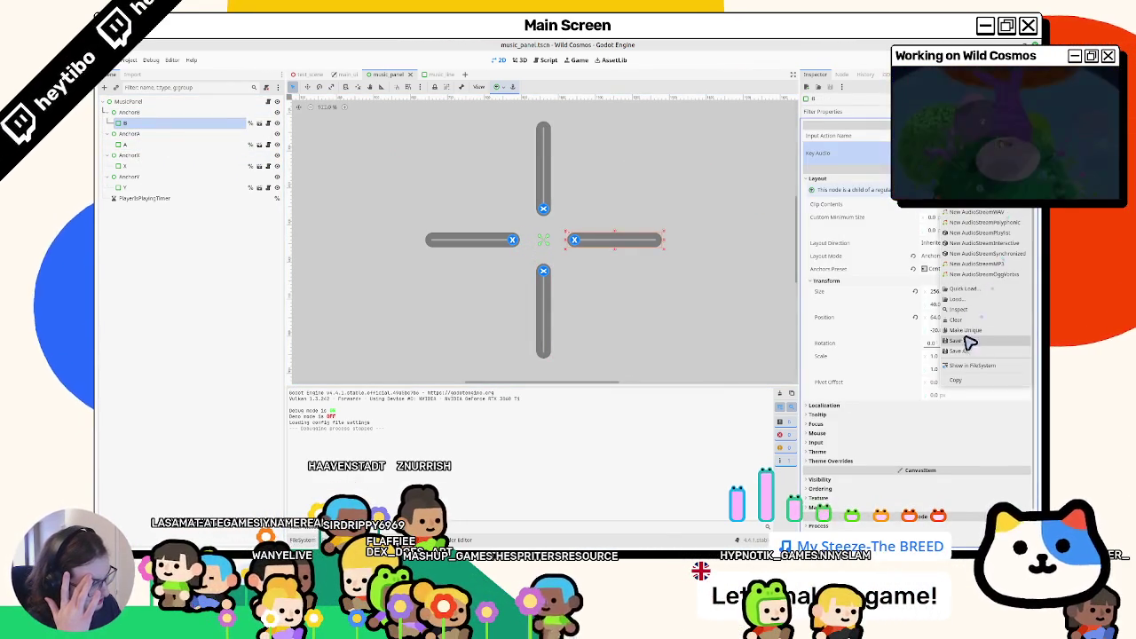
click(971, 290)
text(flute)
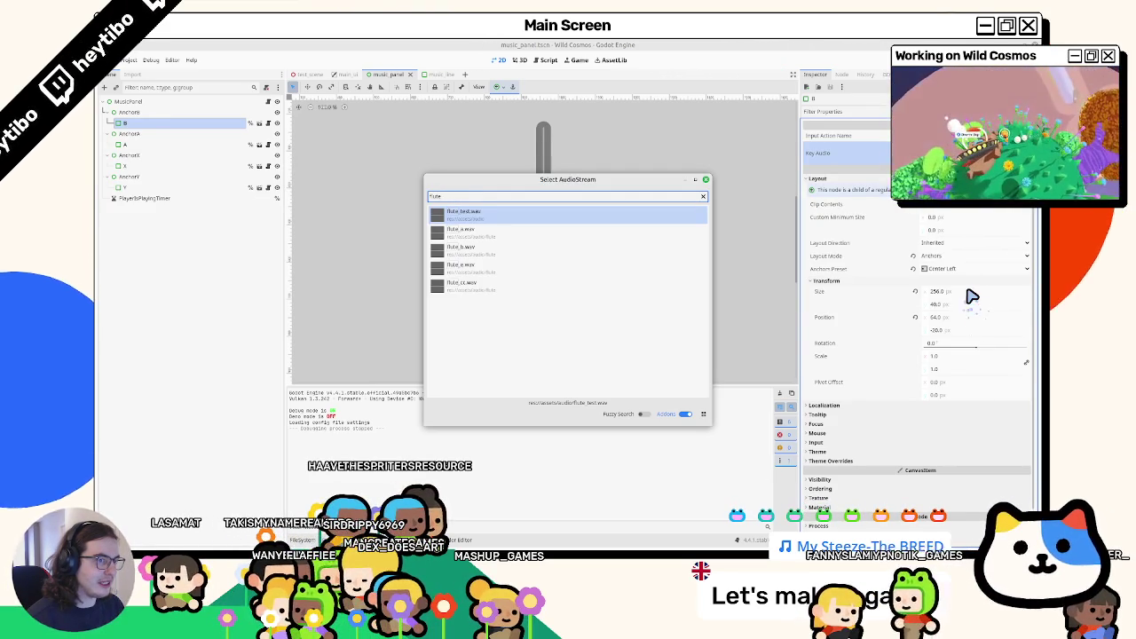
key(Return)
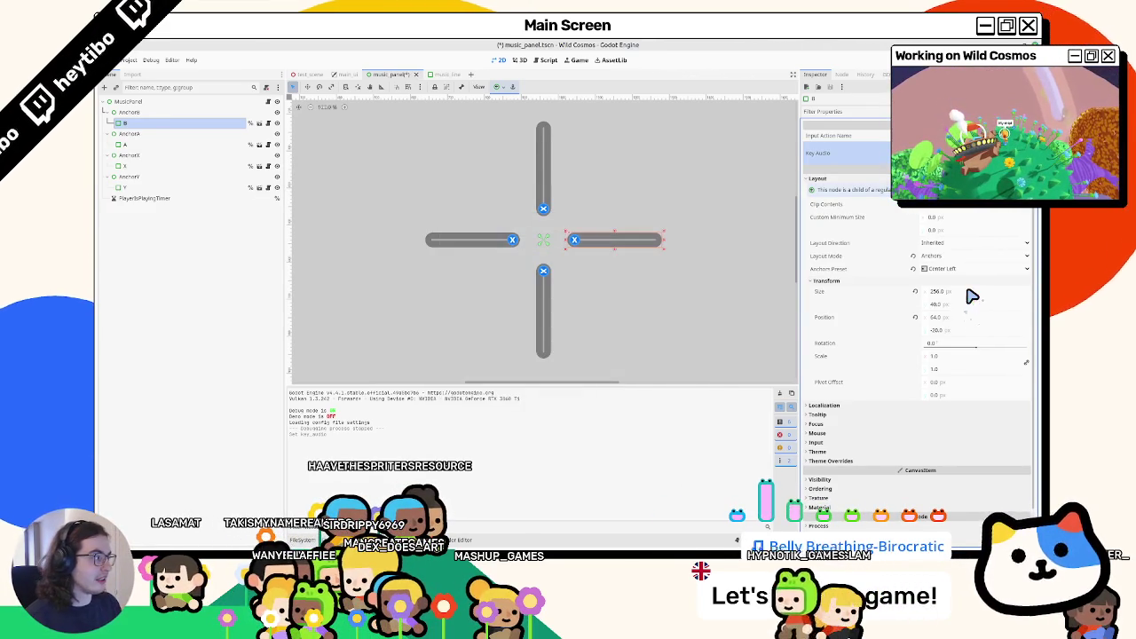
Step: Assign flute_b.wav as node A's Key Audio
click(177, 144)
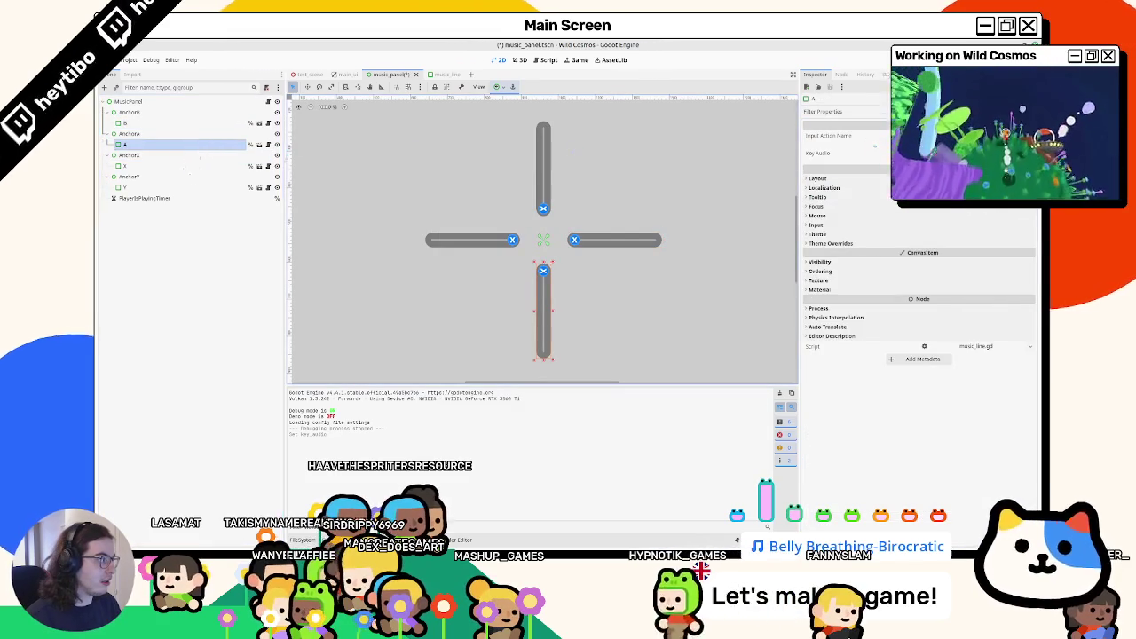
click(1020, 153)
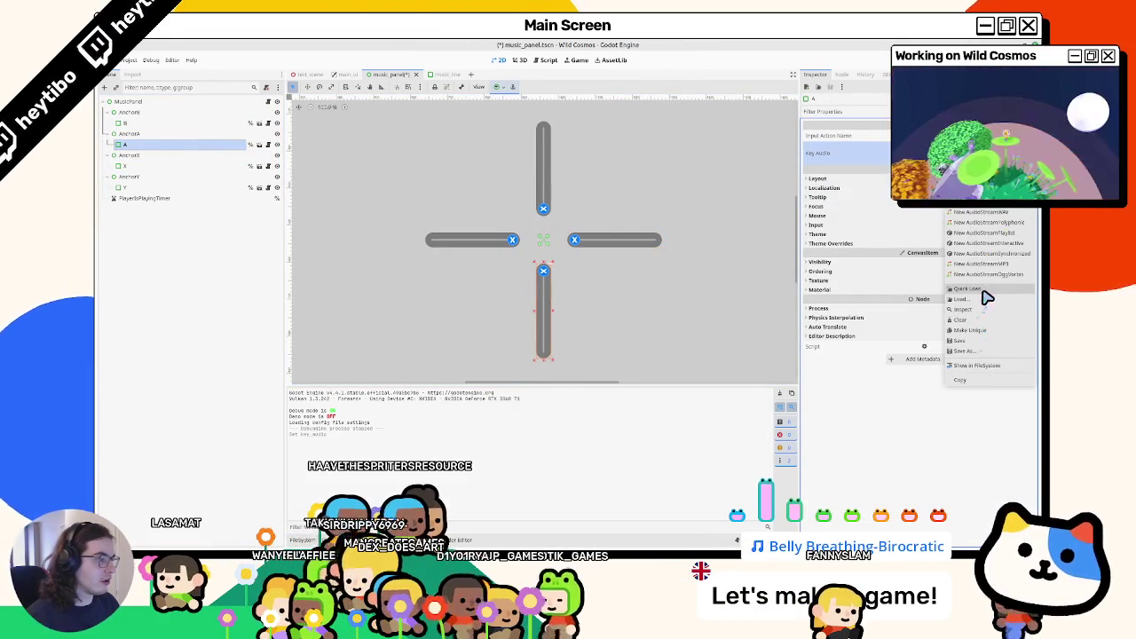
click(969, 289)
text(flute)
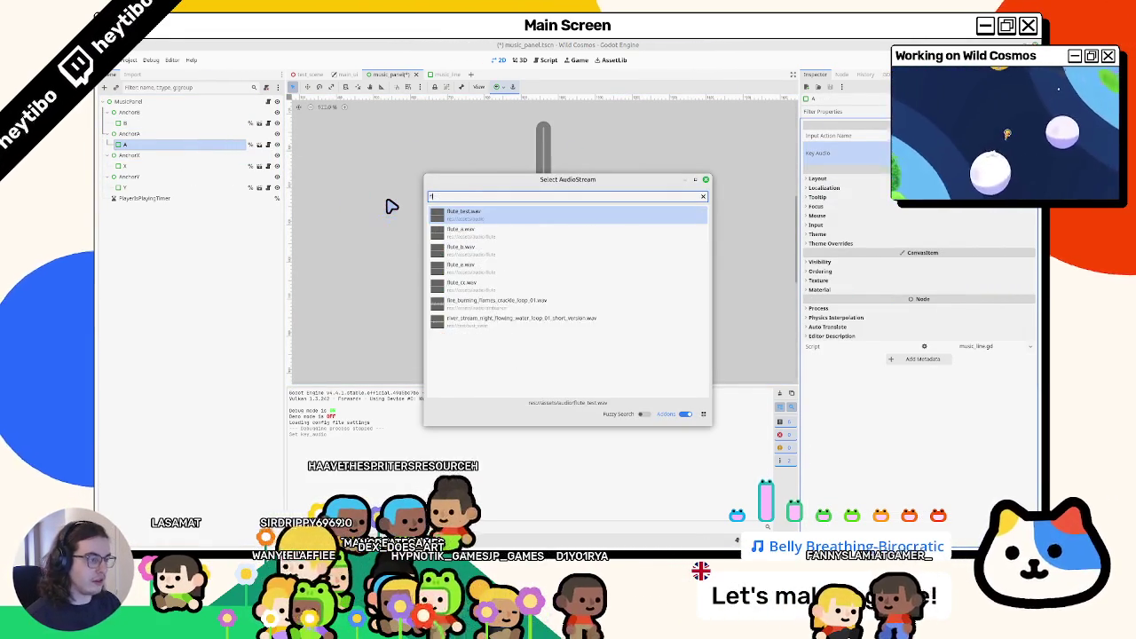
key(Down)
key(Down)
key(Return)
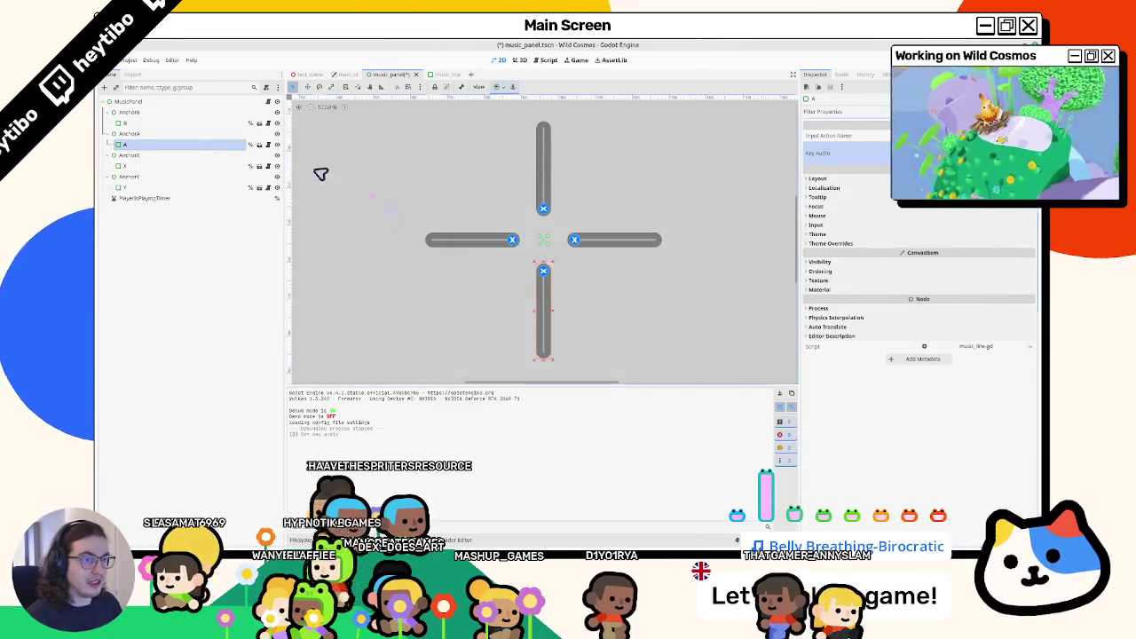
Step: Give the X key node a flute wav clip as its Key Audio
click(199, 164)
click(985, 152)
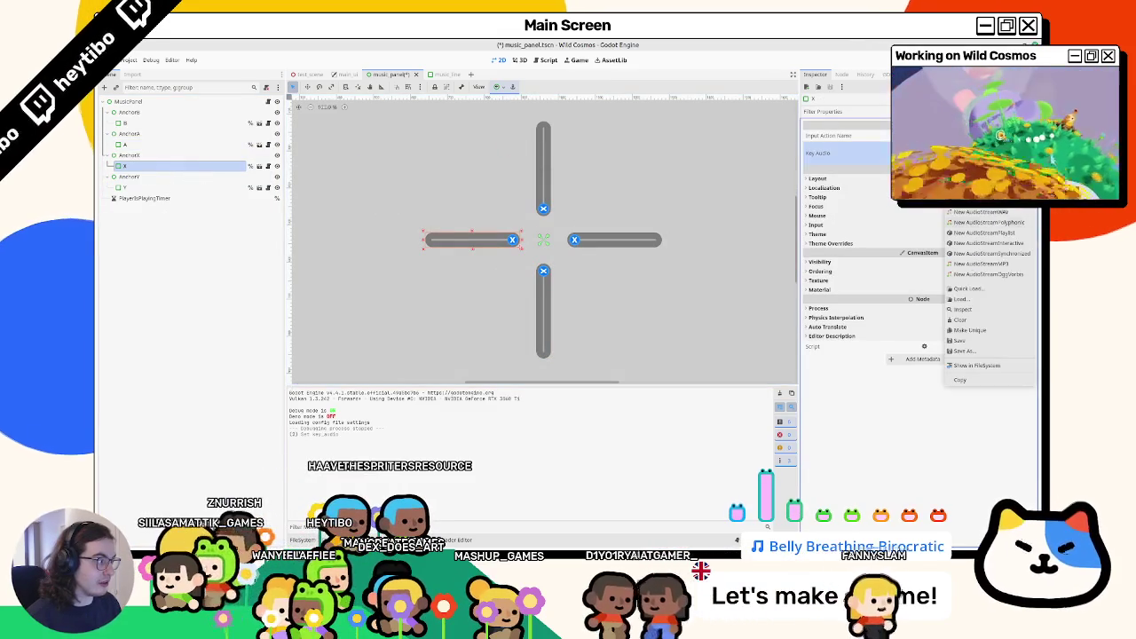
click(969, 289)
text(flute_)
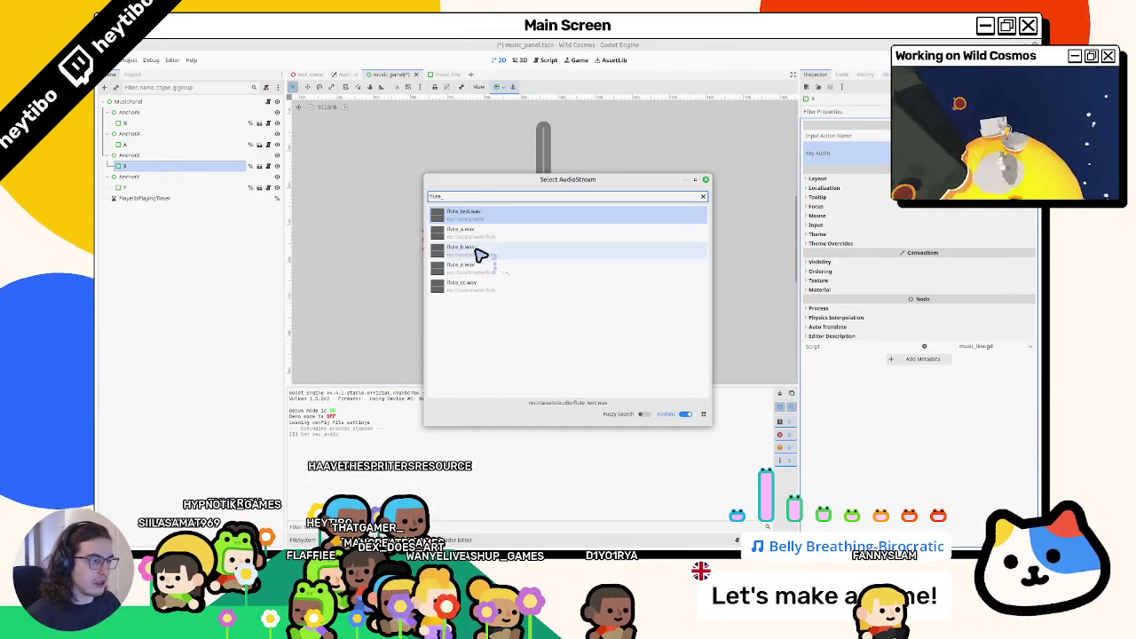
double_click(484, 275)
Step: Review the B, A and Y key nodes, then launch the game
click(126, 134)
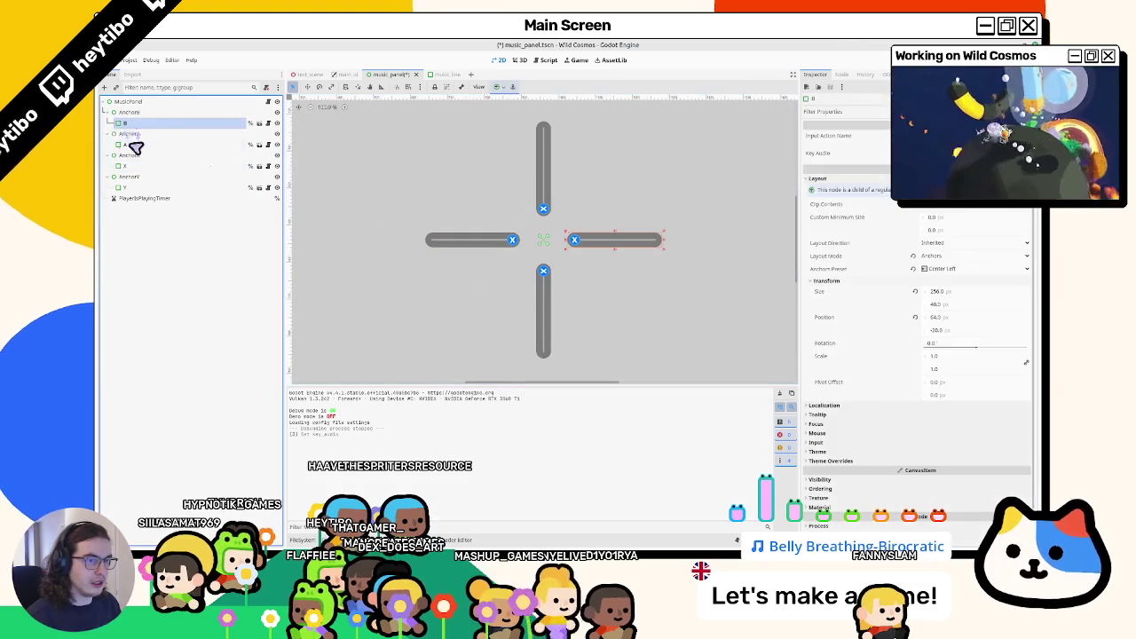
click(130, 145)
click(134, 187)
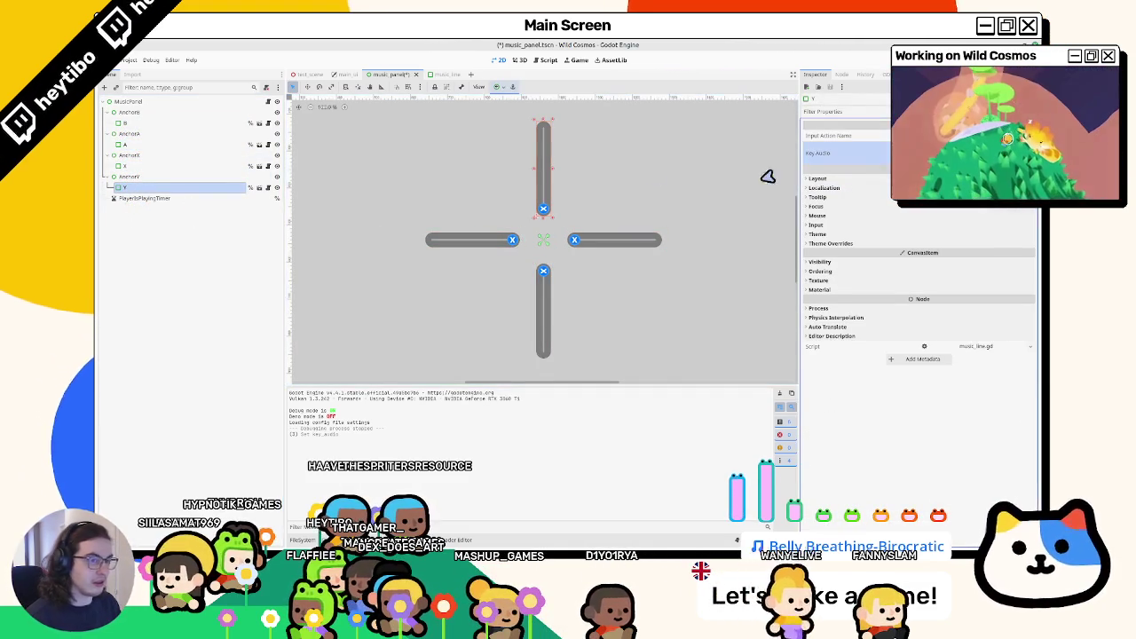
key(F5)
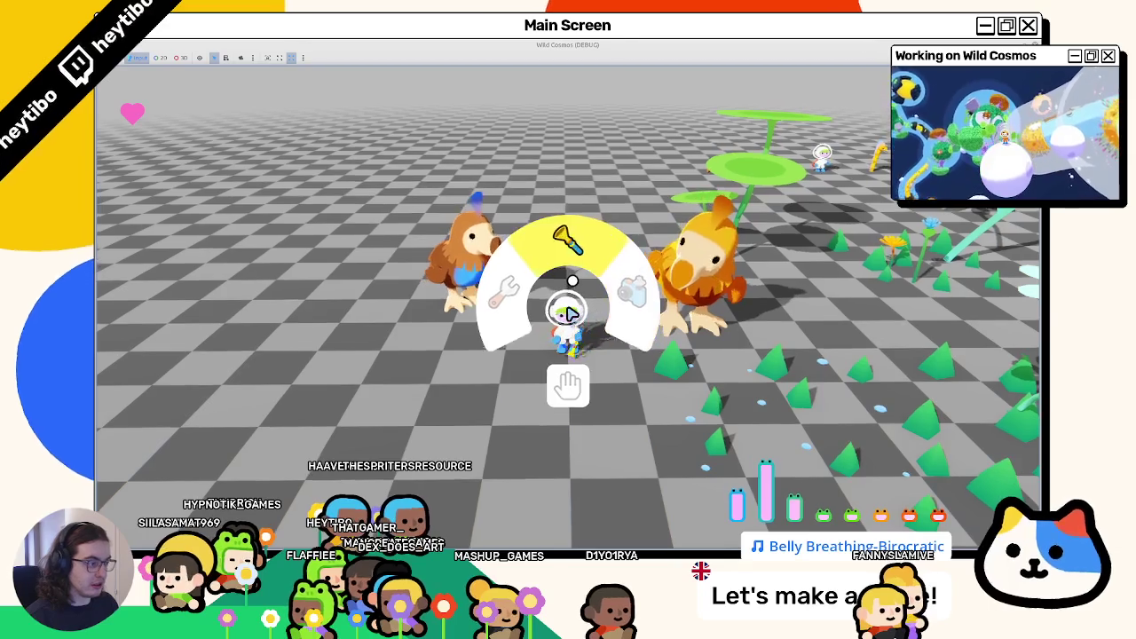
Step: Pick the flute from the tool wheel, run toward the birds, then stop the game
click(568, 312)
key(w)
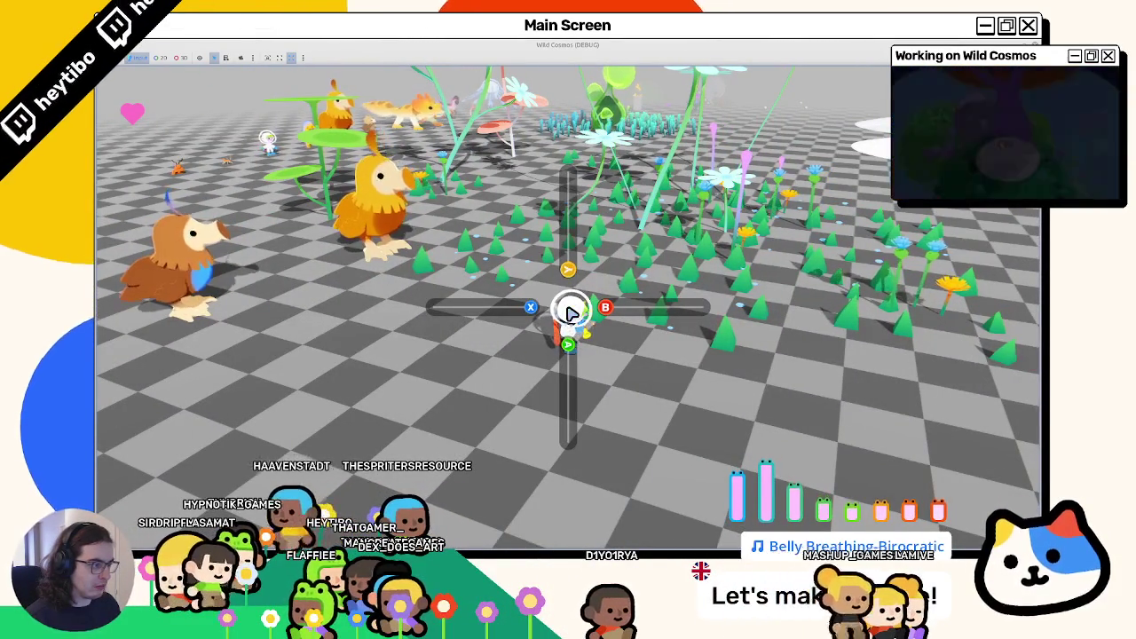
key(w)
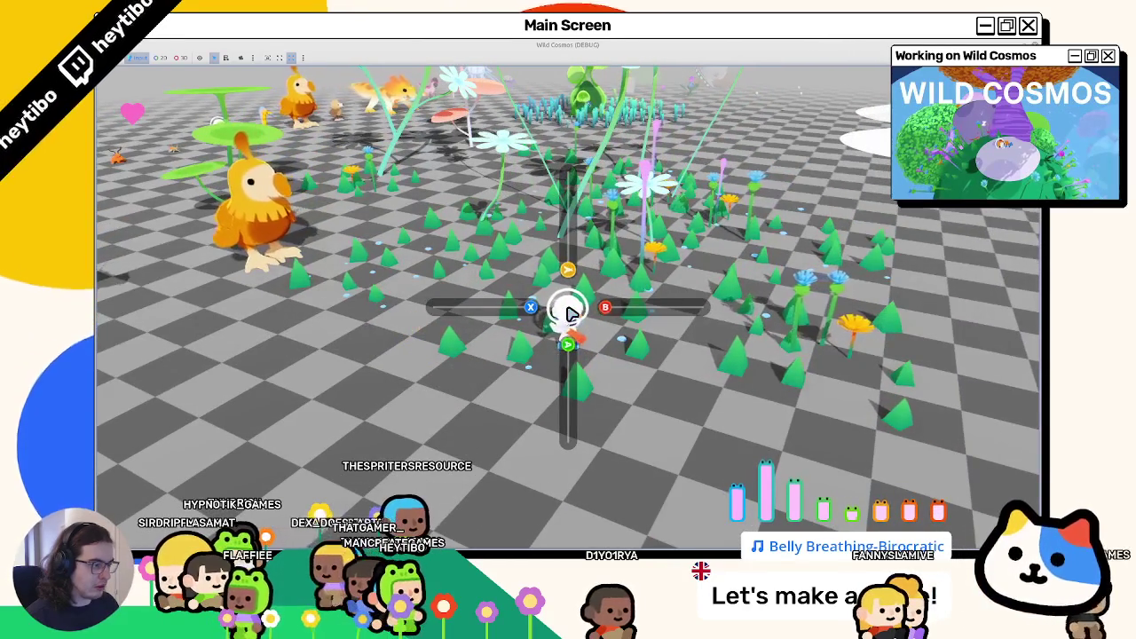
key(w)
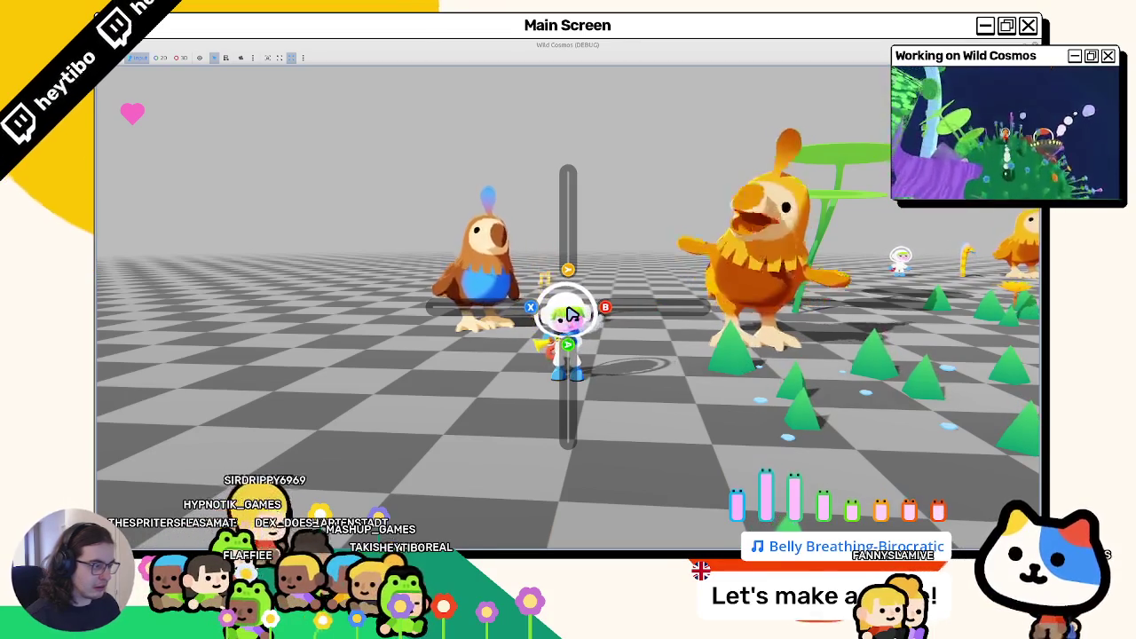
key(F8)
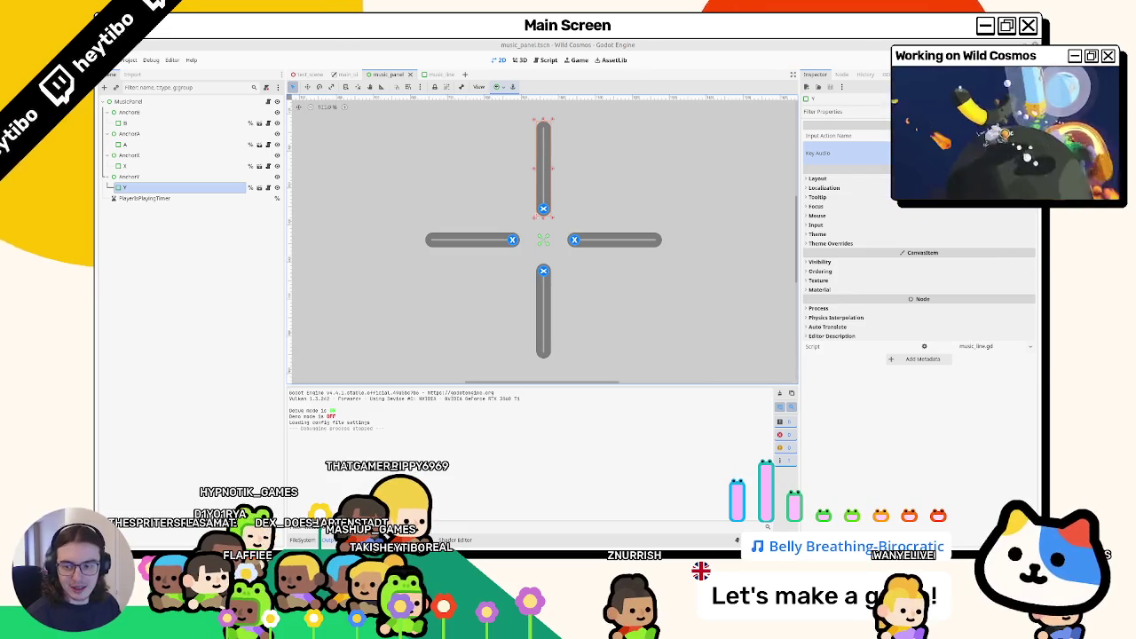
Step: Rerun the game, equip the flute to show the music panel, then quit
key(F5)
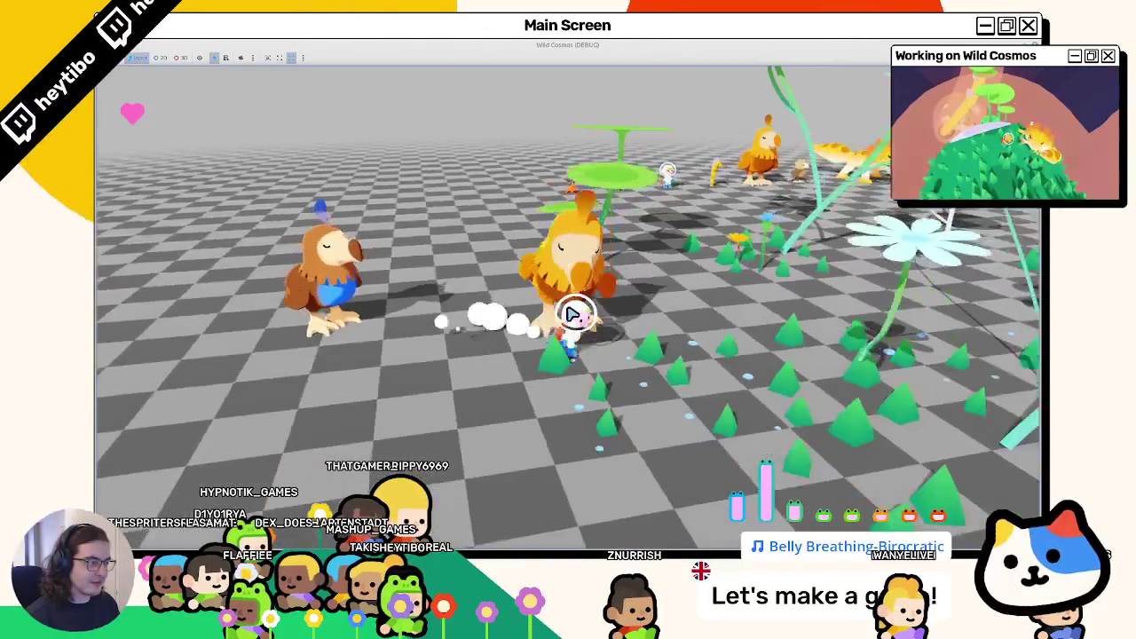
key(Tab)
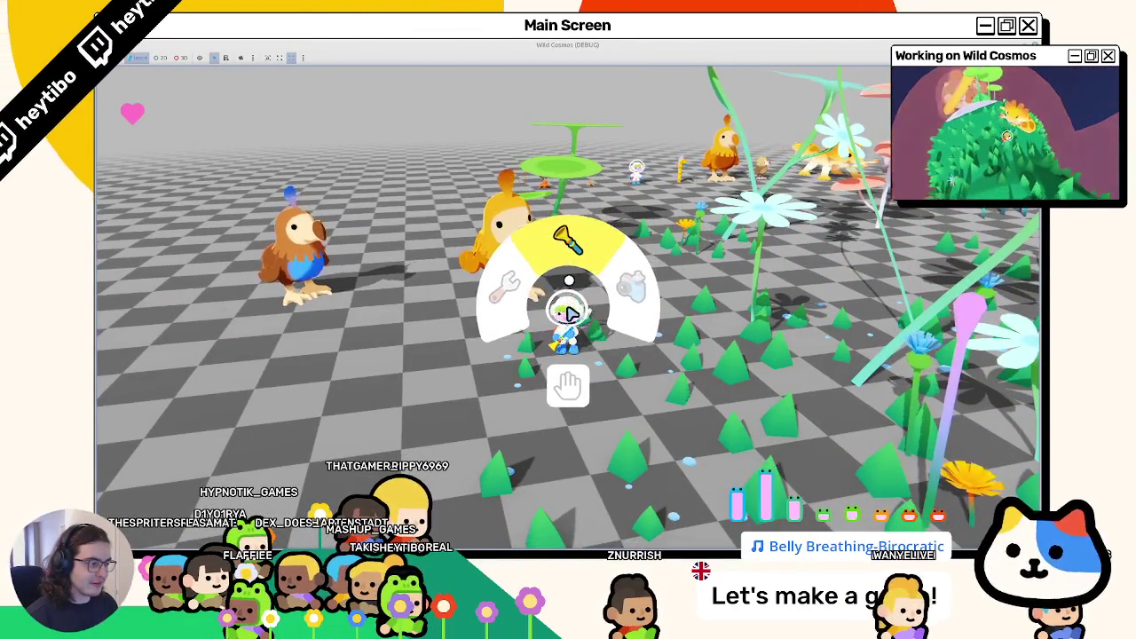
key(Tab)
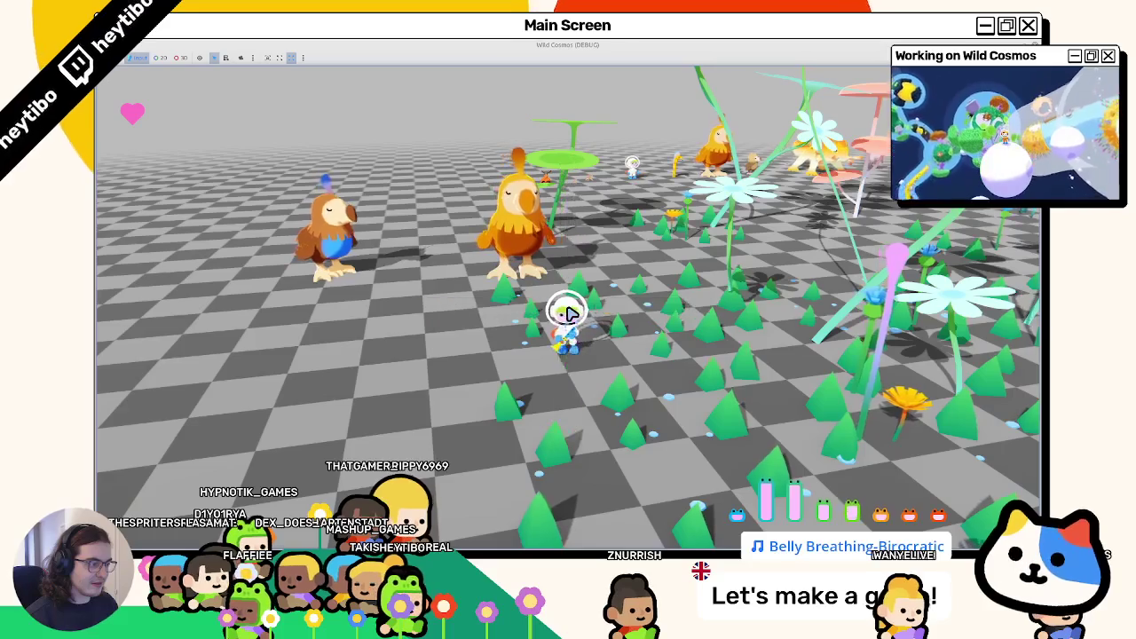
key(Tab)
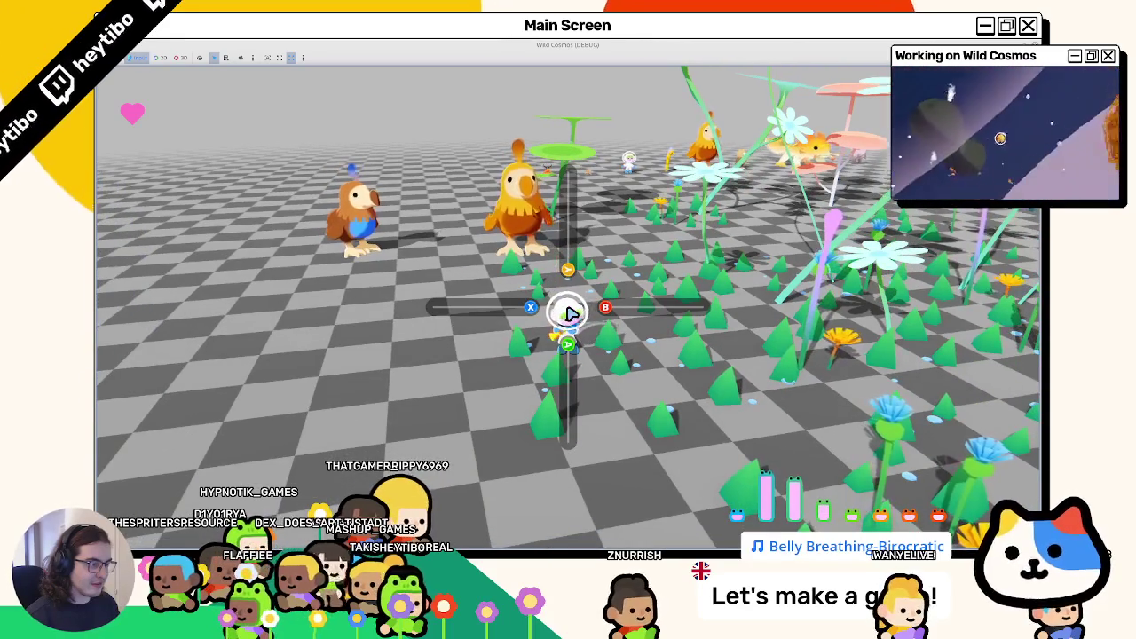
key(w)
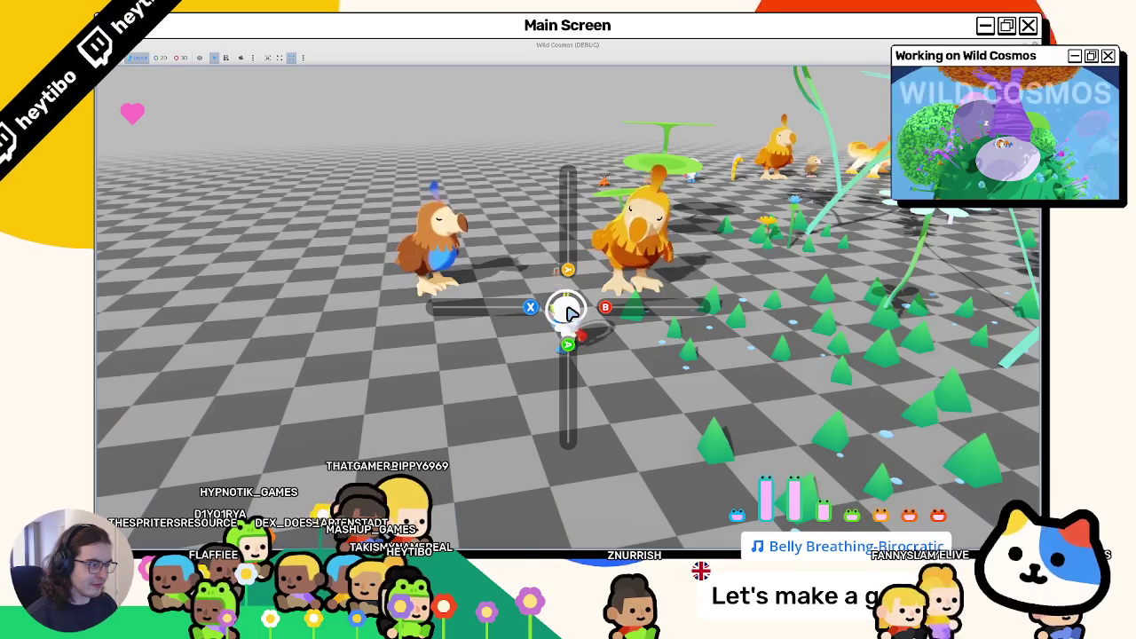
key(Escape)
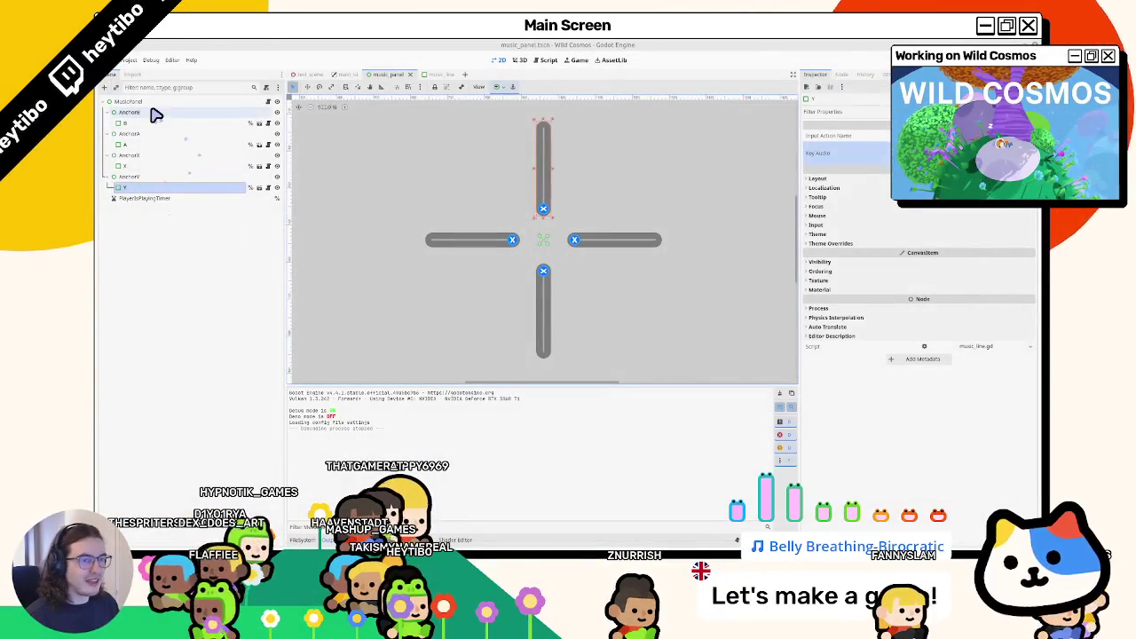
Step: Open music_panel.gd from the MusicPanel node, scroll through it, and return to the 2D view
click(156, 103)
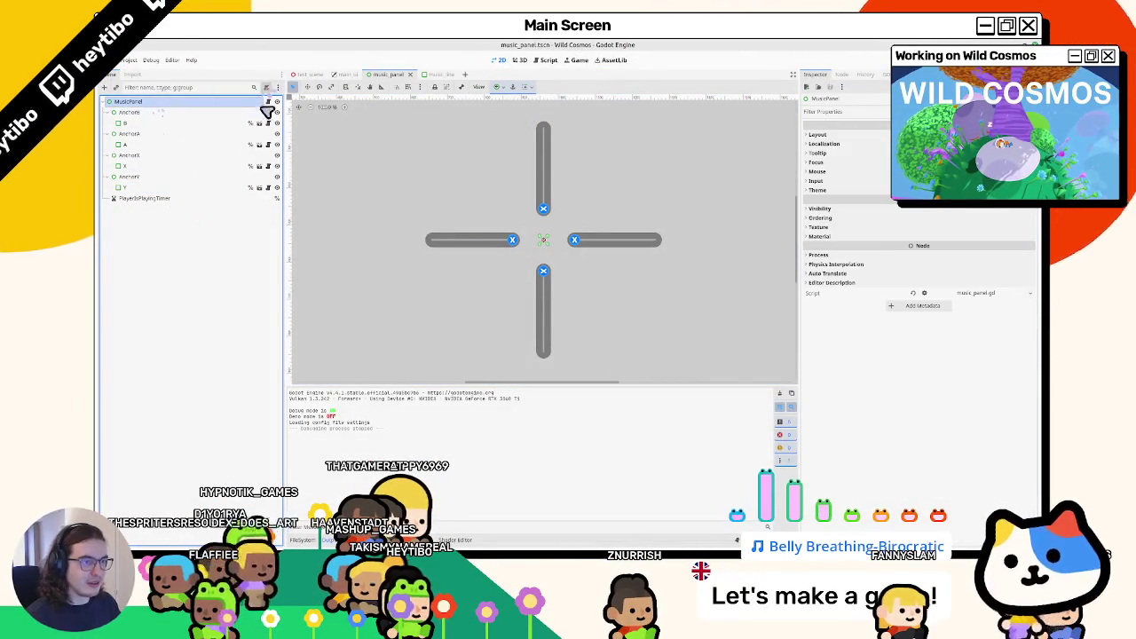
click(268, 103)
scroll(523, 226, down, 10)
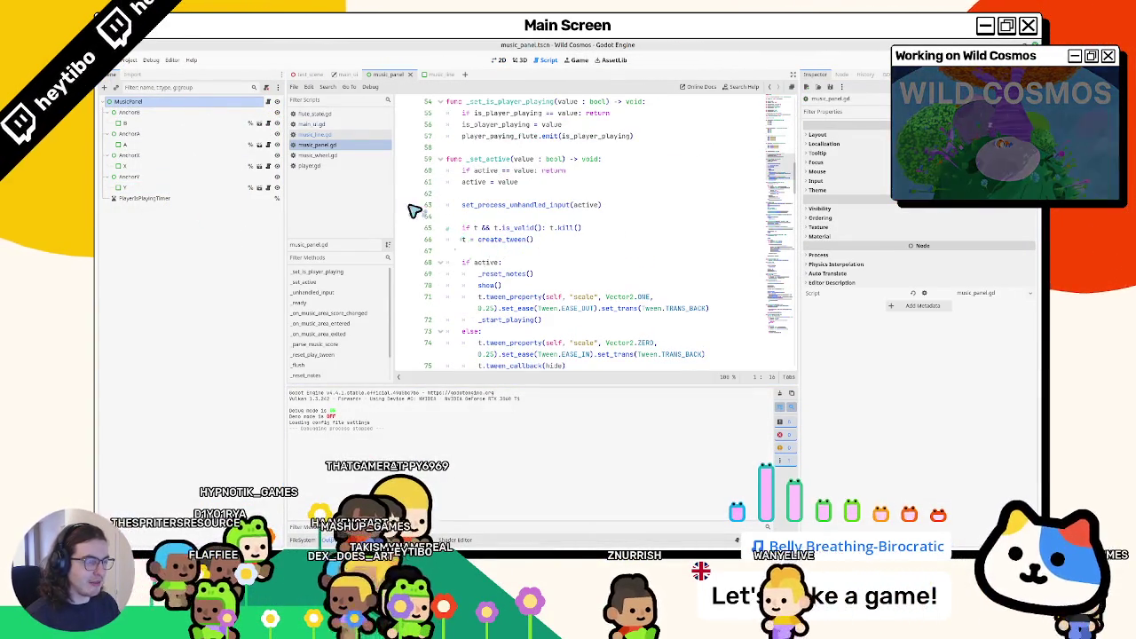
click(520, 60)
click(501, 60)
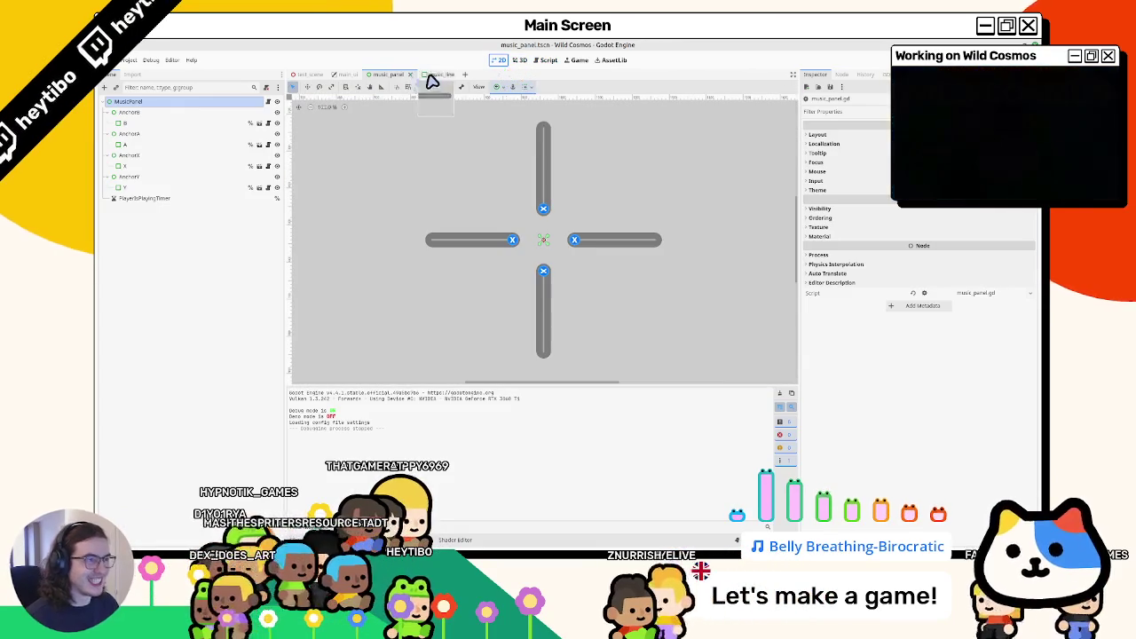
click(267, 102)
scroll(468, 113, up, 10)
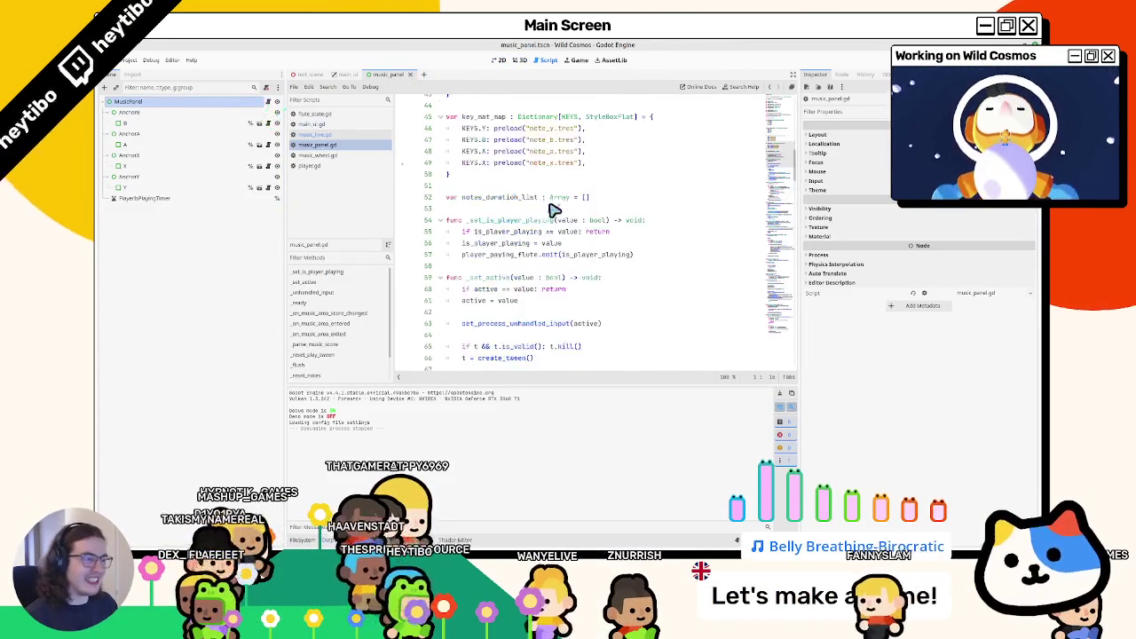
click(501, 60)
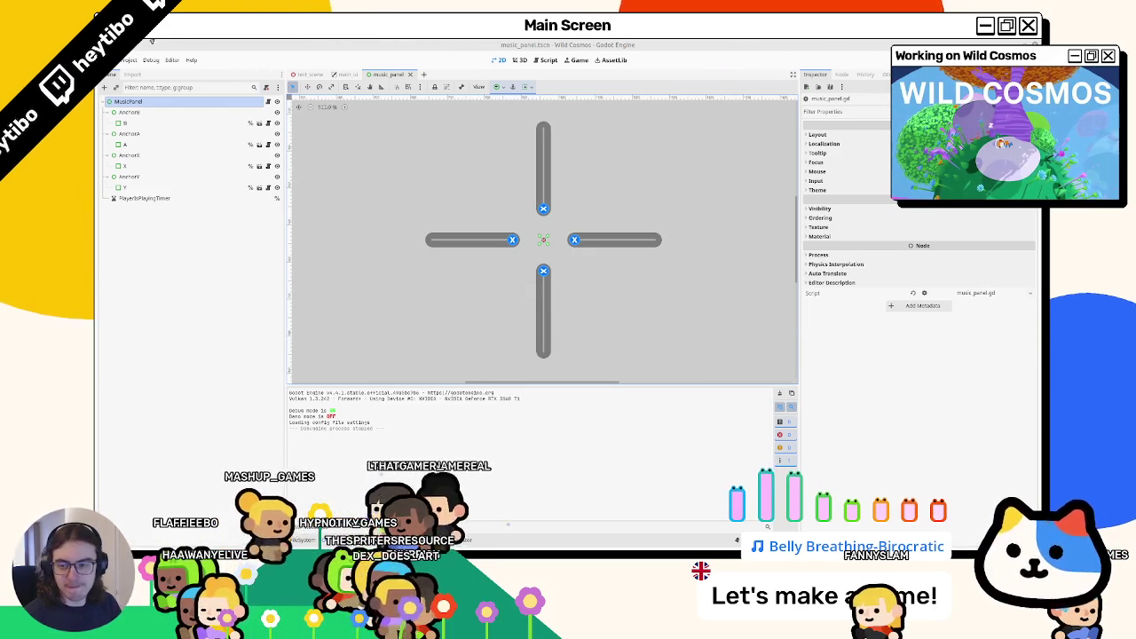
key(F6)
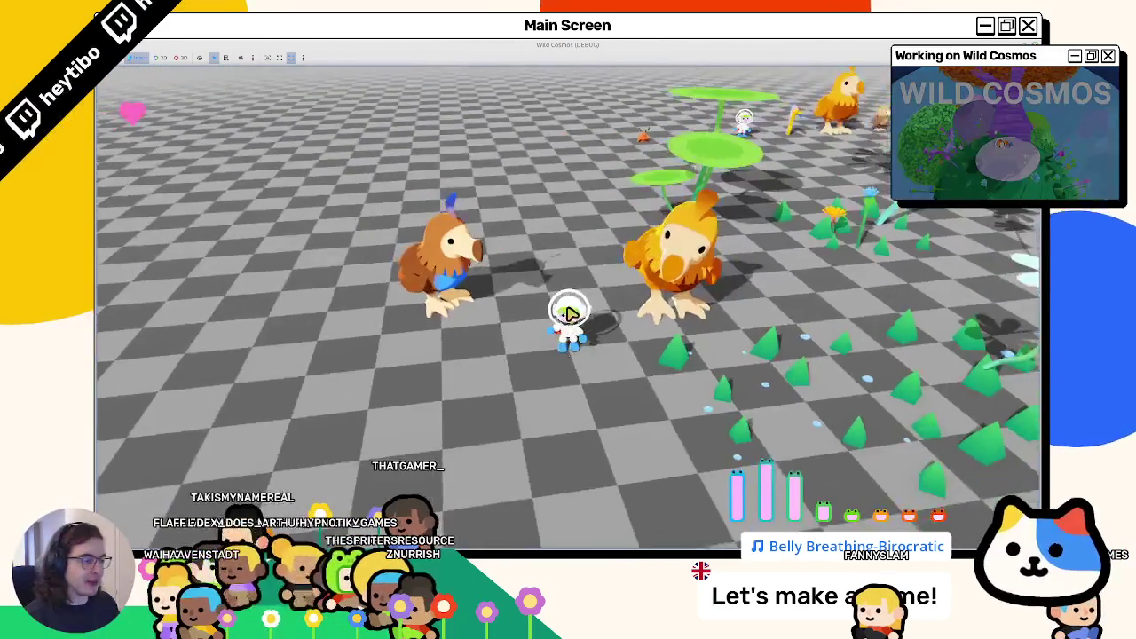
right_click(568, 314)
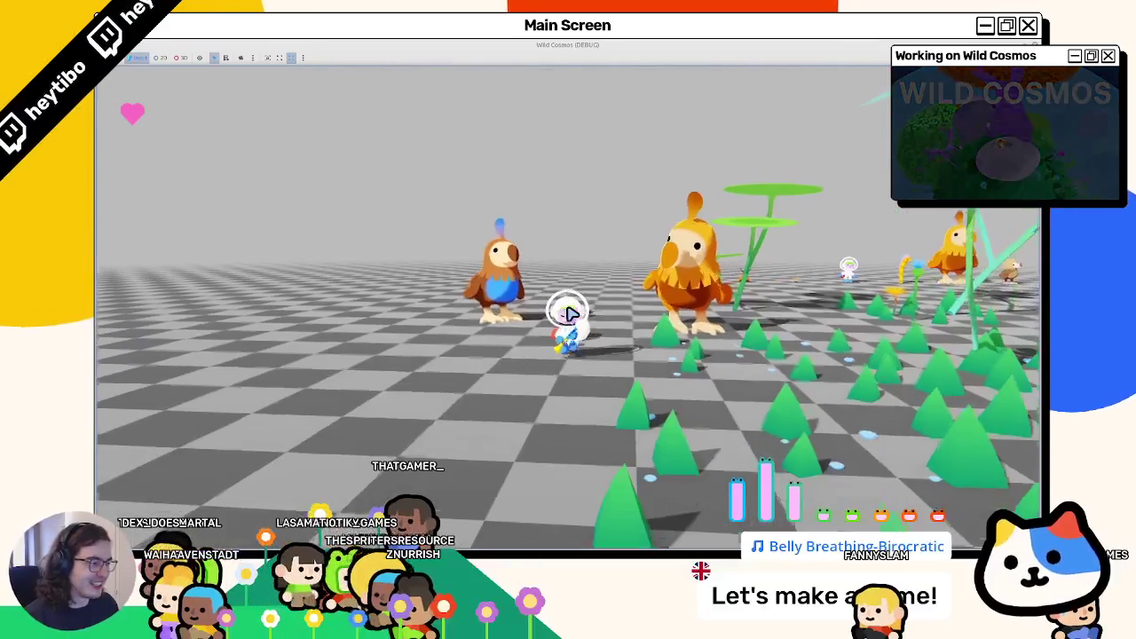
click(568, 315)
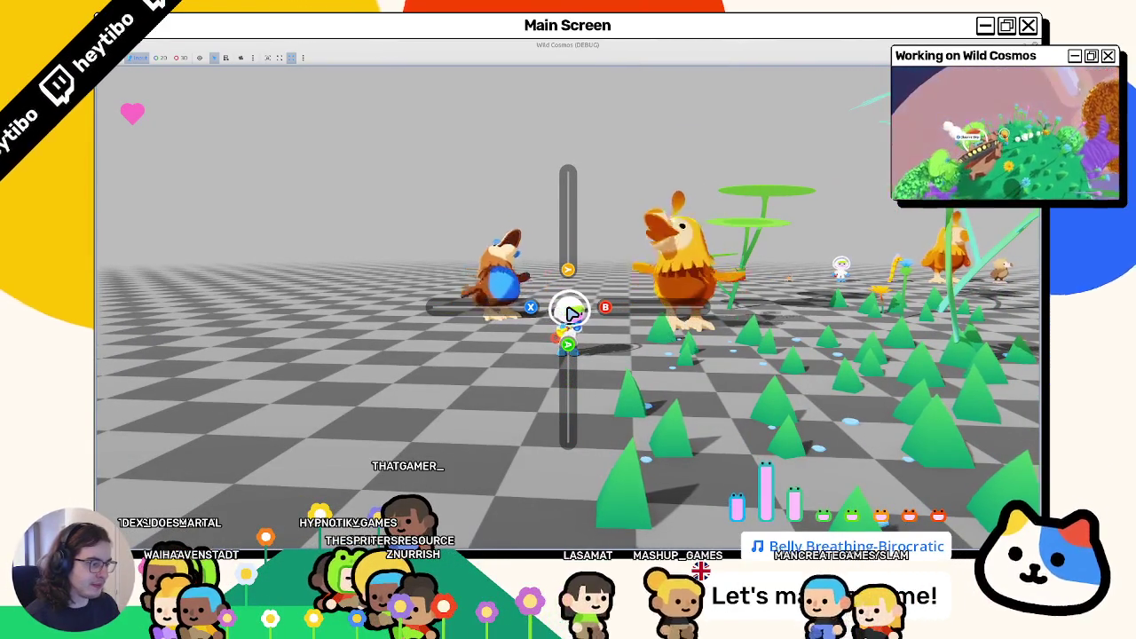
key(Escape)
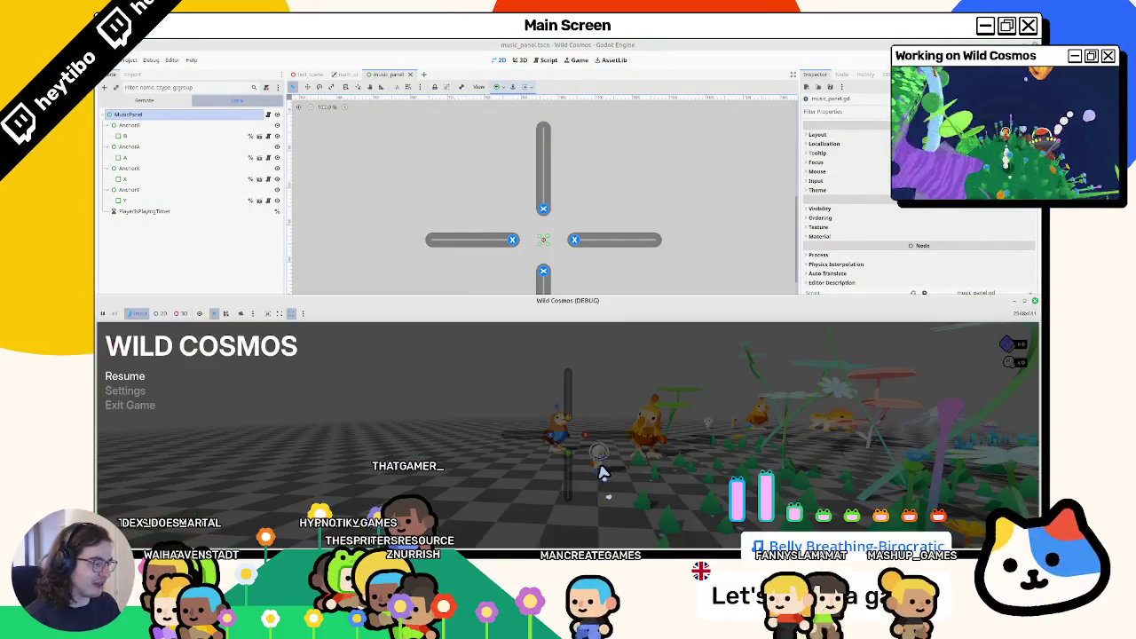
mouse_move(617, 302)
mouse_down()
mouse_move(612, 382)
mouse_move(627, 136)
mouse_move(1027, 269)
mouse_up()
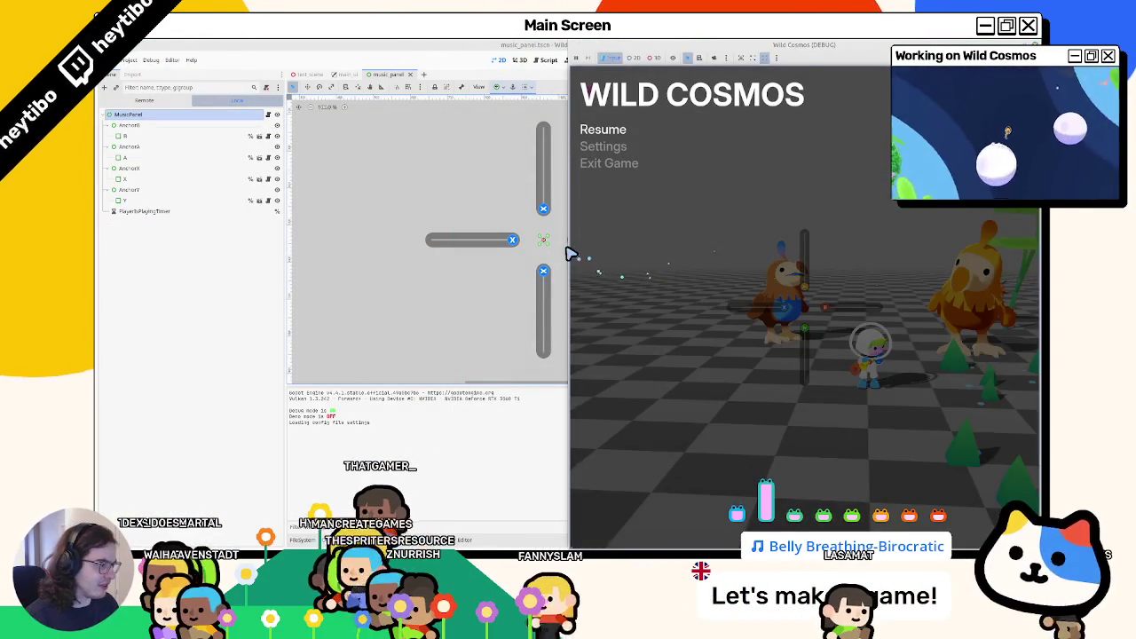
mouse_move(571, 254)
mouse_down()
mouse_move(792, 271)
mouse_move(96, 271)
mouse_up()
key(Escape)
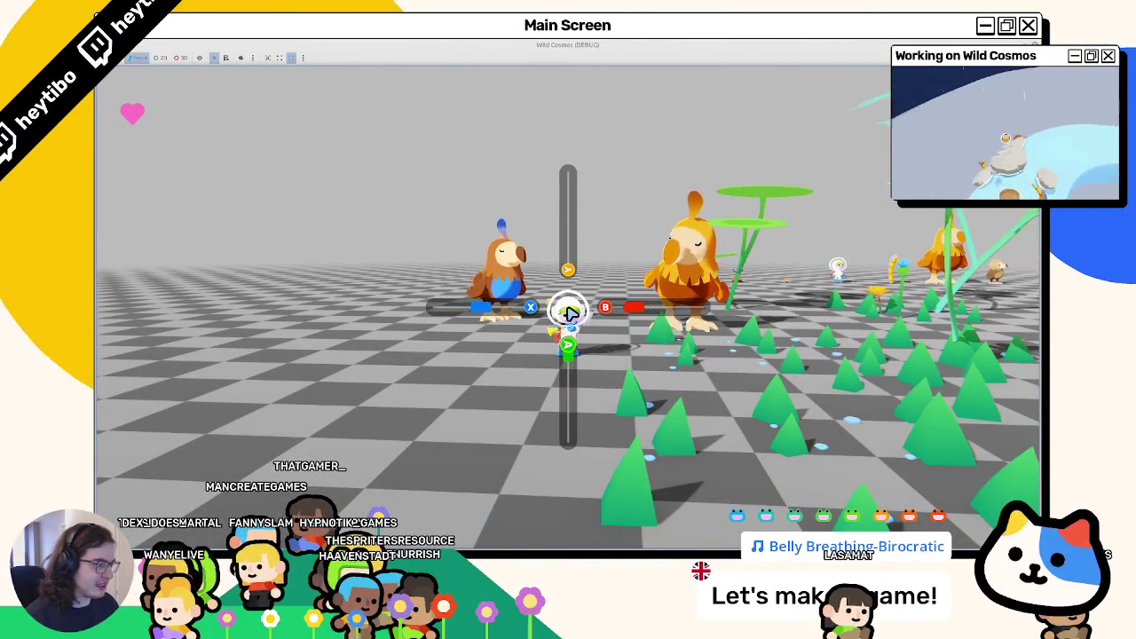
key(Escape)
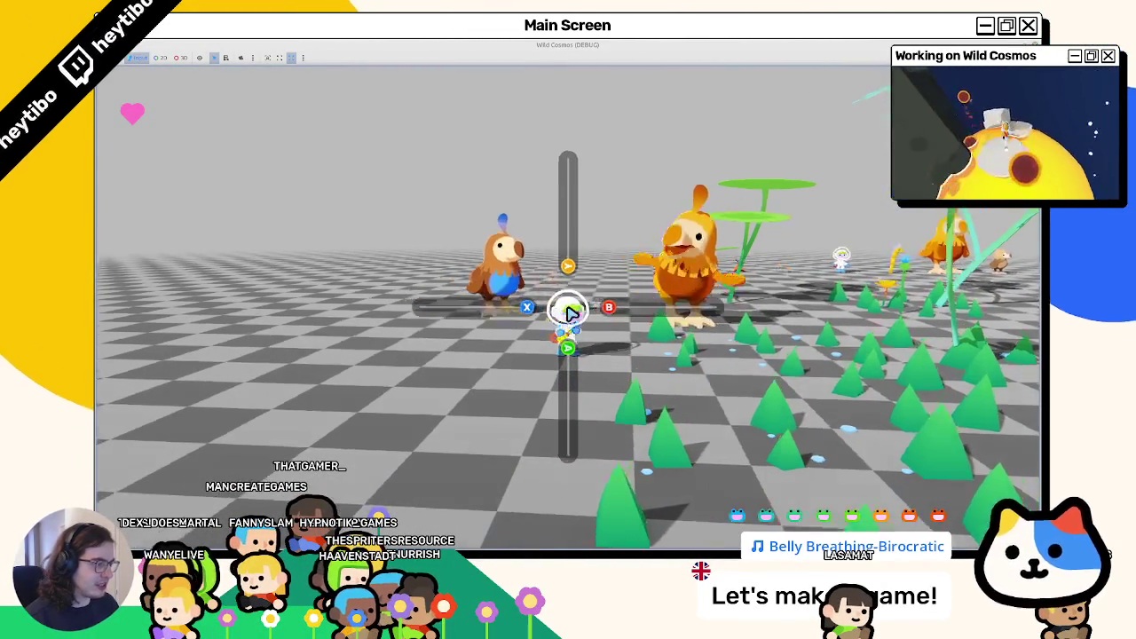
key(F8)
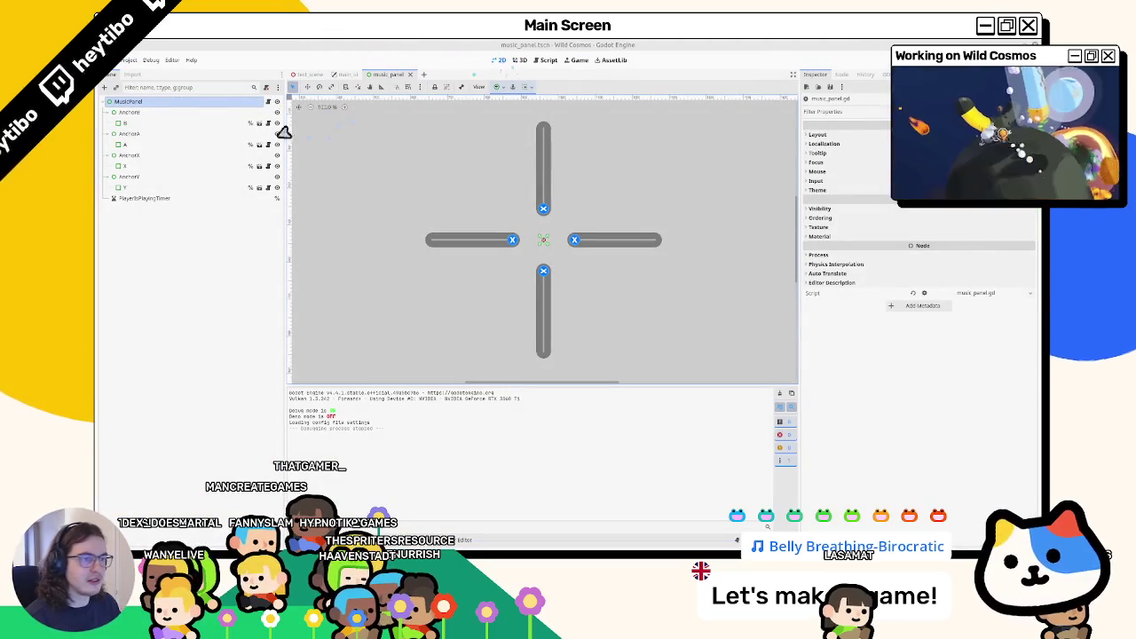
Step: Open the music_line scene, inspect its Key and Line nodes, and open music_line.gd
click(259, 124)
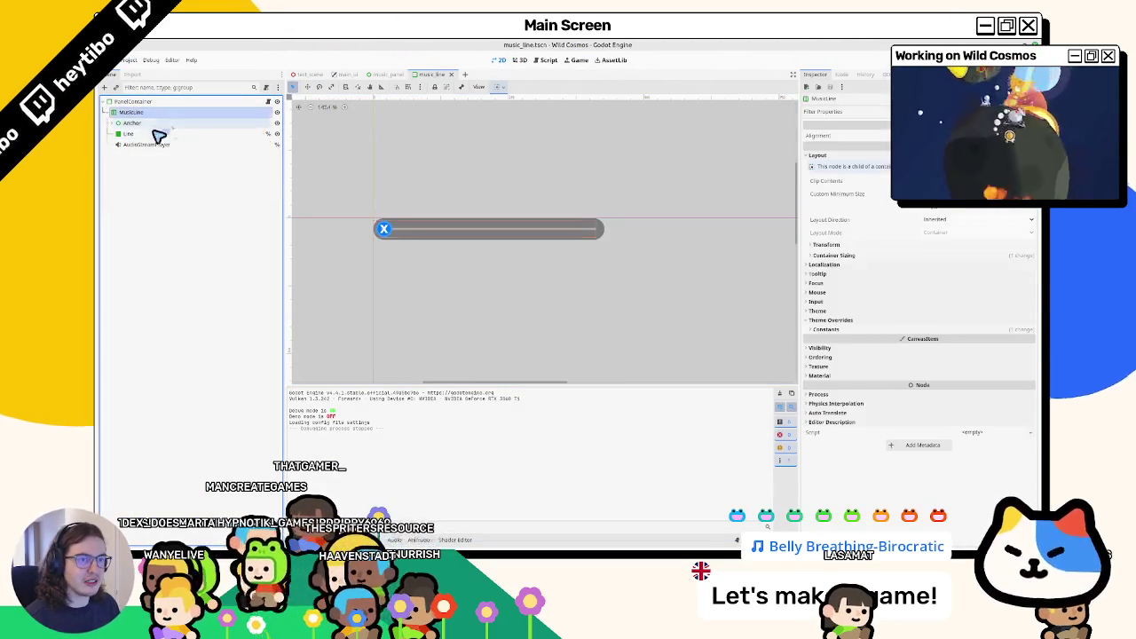
click(129, 134)
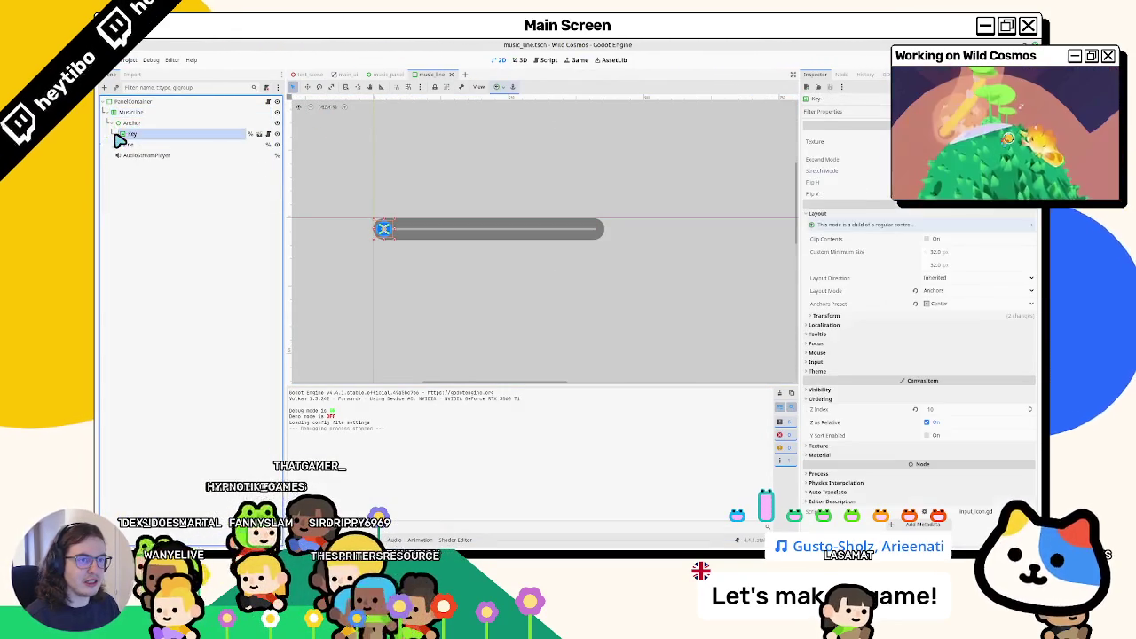
click(170, 145)
click(253, 135)
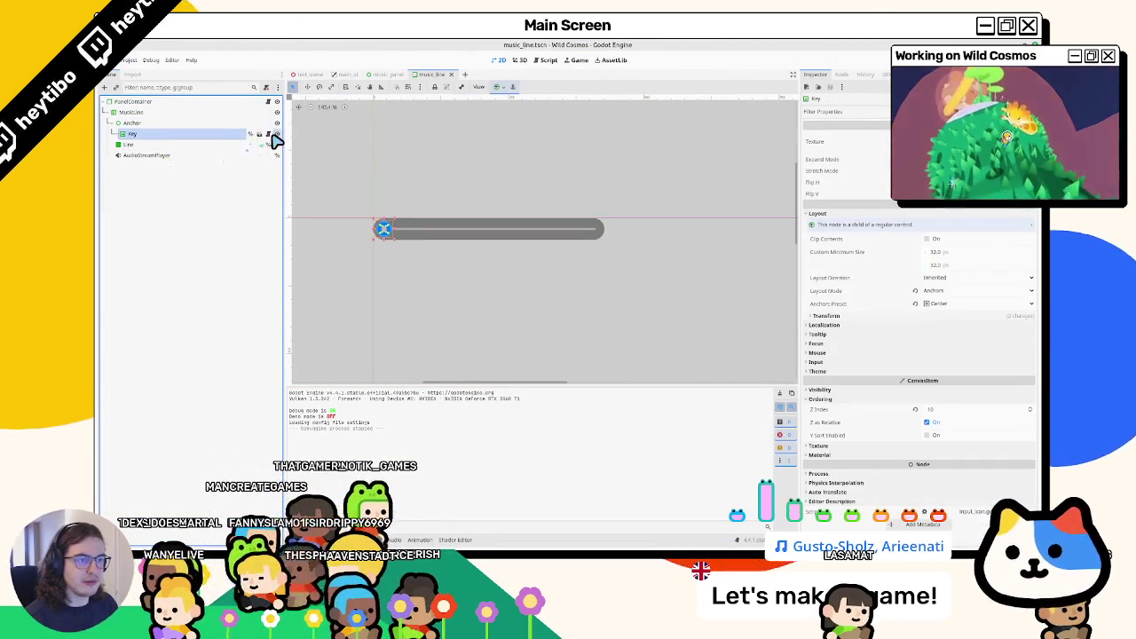
click(271, 134)
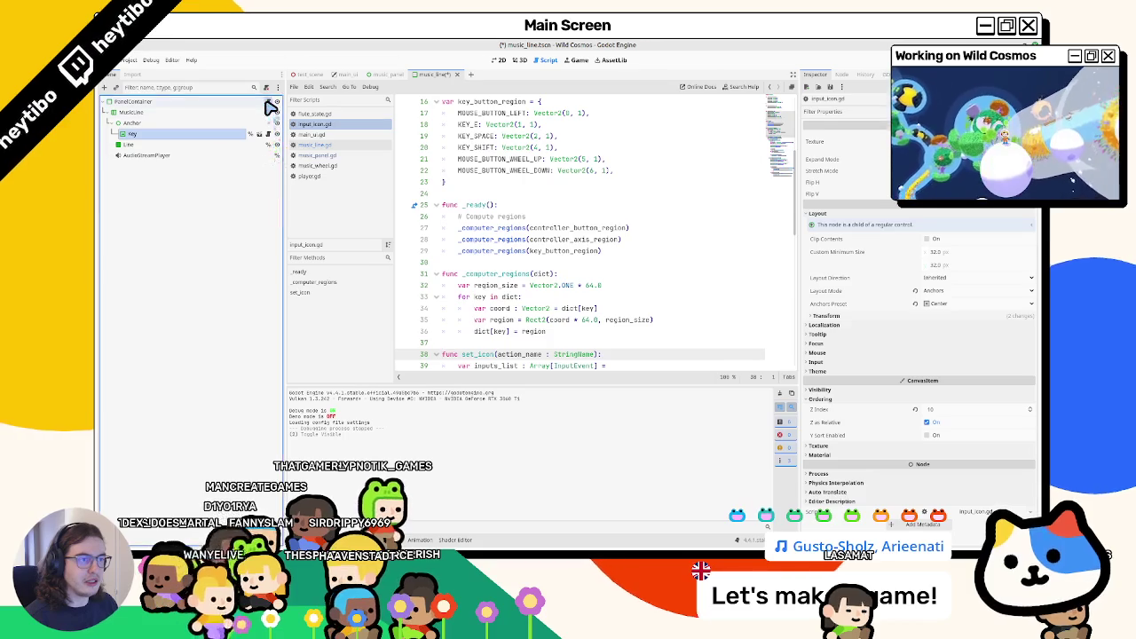
scroll(575, 169, down, 3)
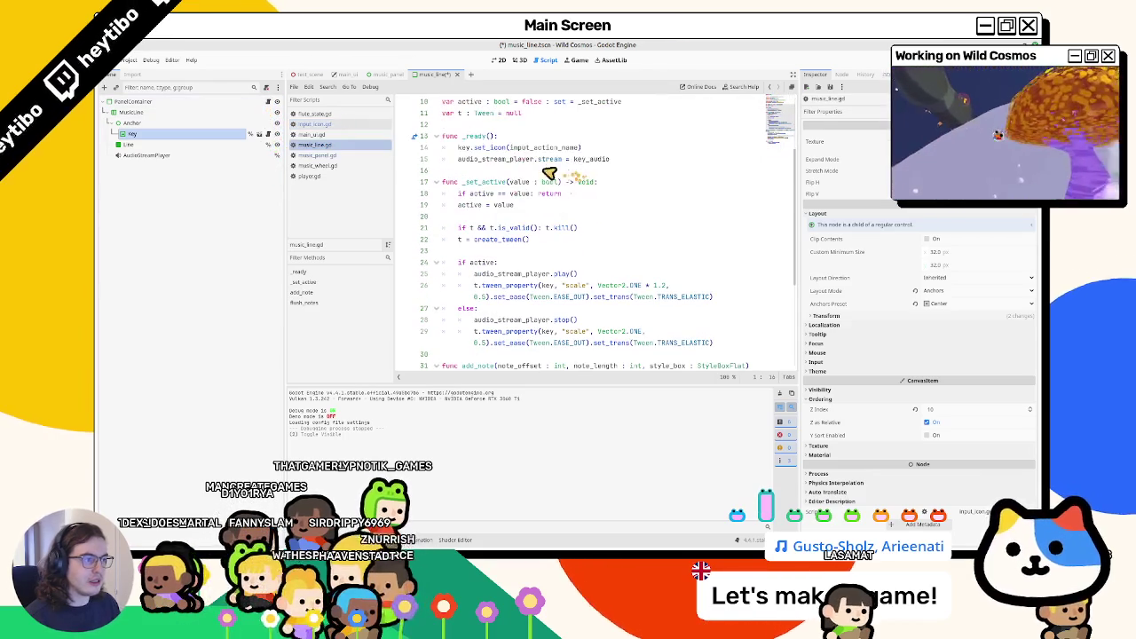
Step: Add a rotation print line after line 15, save, and run the game
click(670, 160)
key(Return)
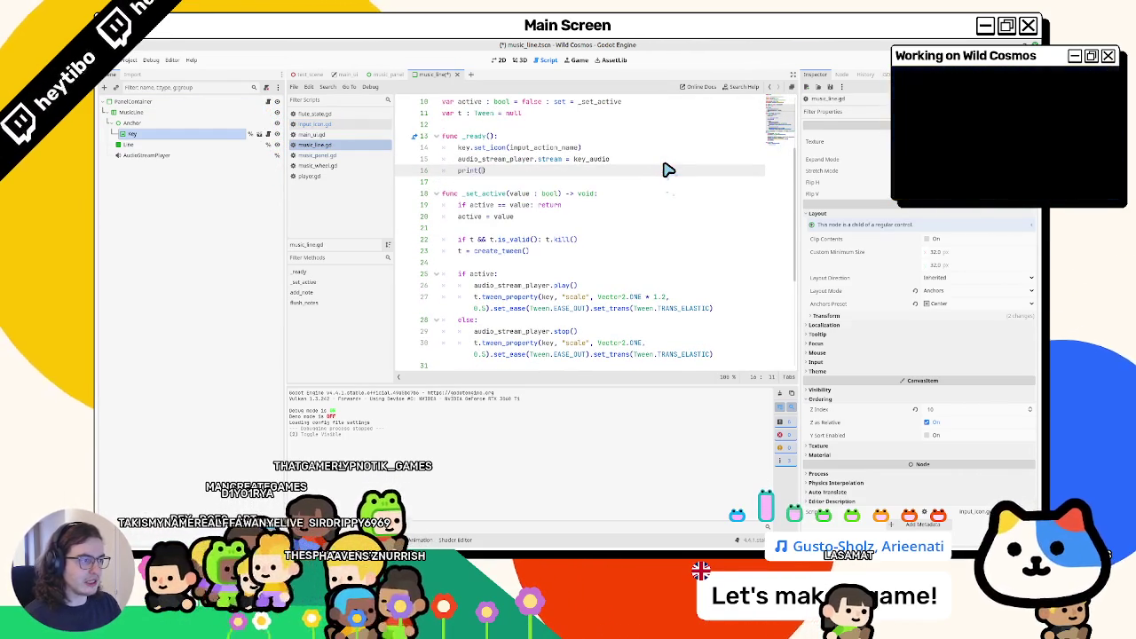
text(rotation)
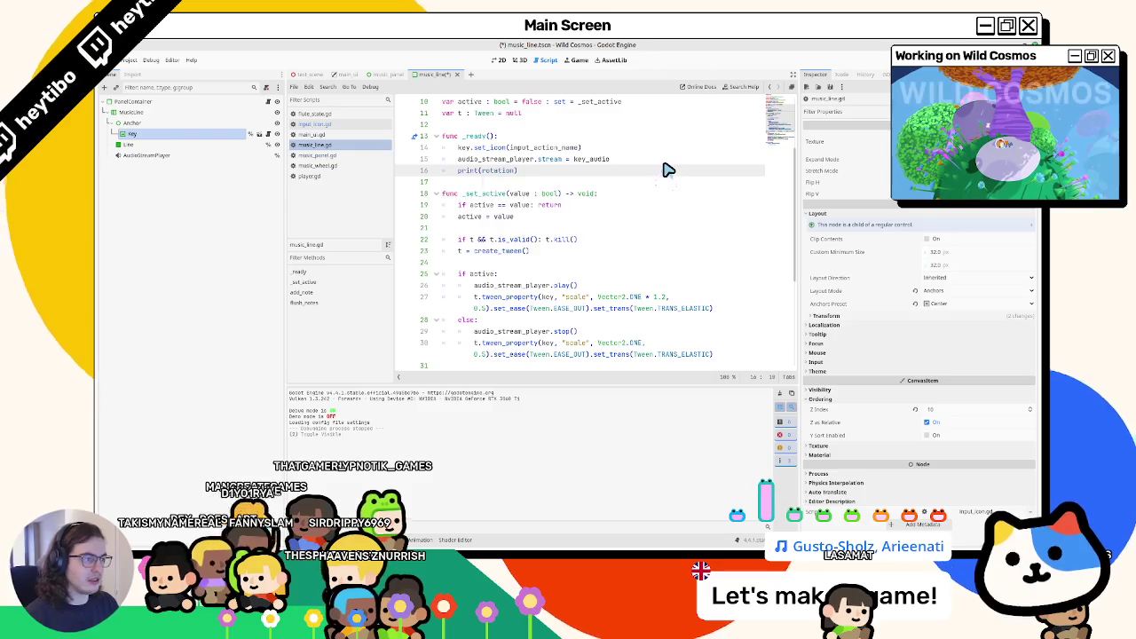
key(ctrl+s)
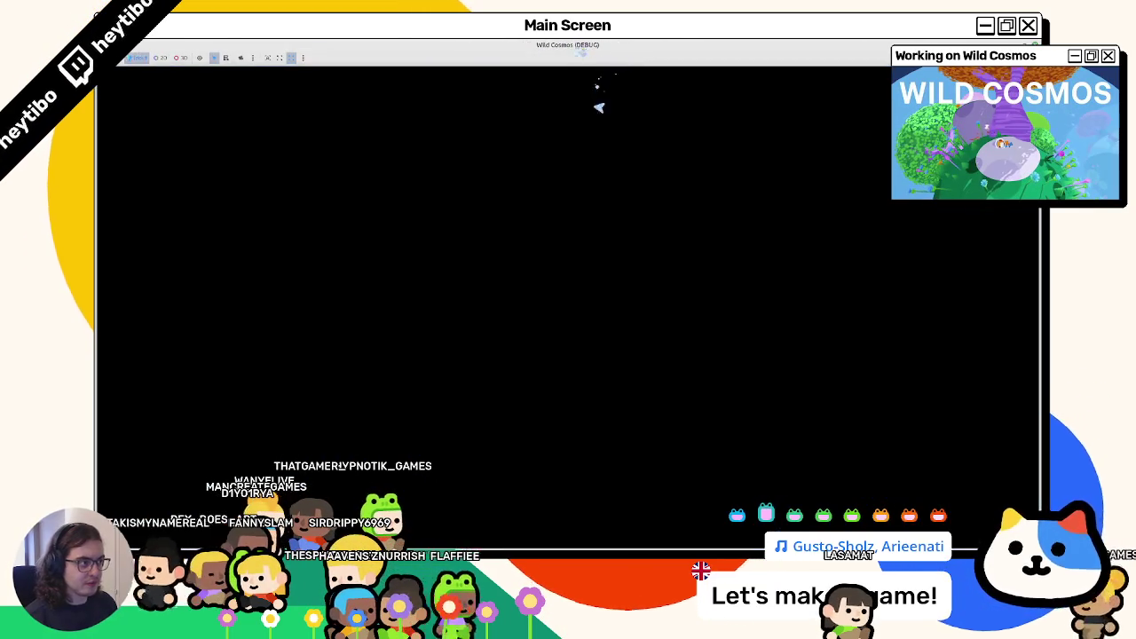
key(F8)
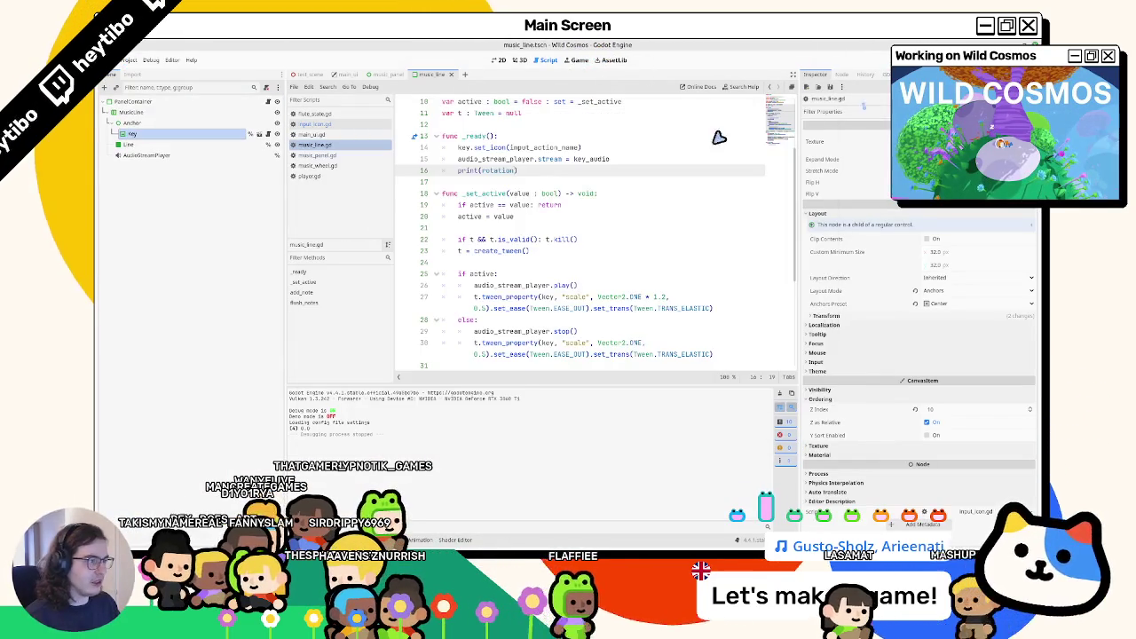
Step: Change the print to output the global rotation and rerun the game to read it
double_click(506, 171)
text(global)
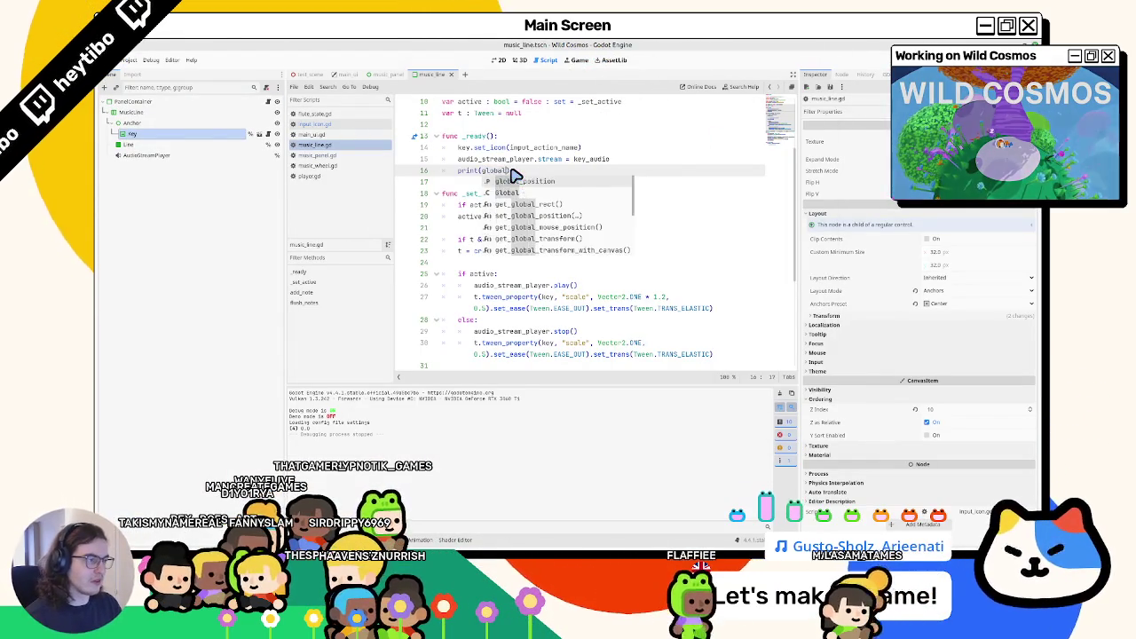
text(_)
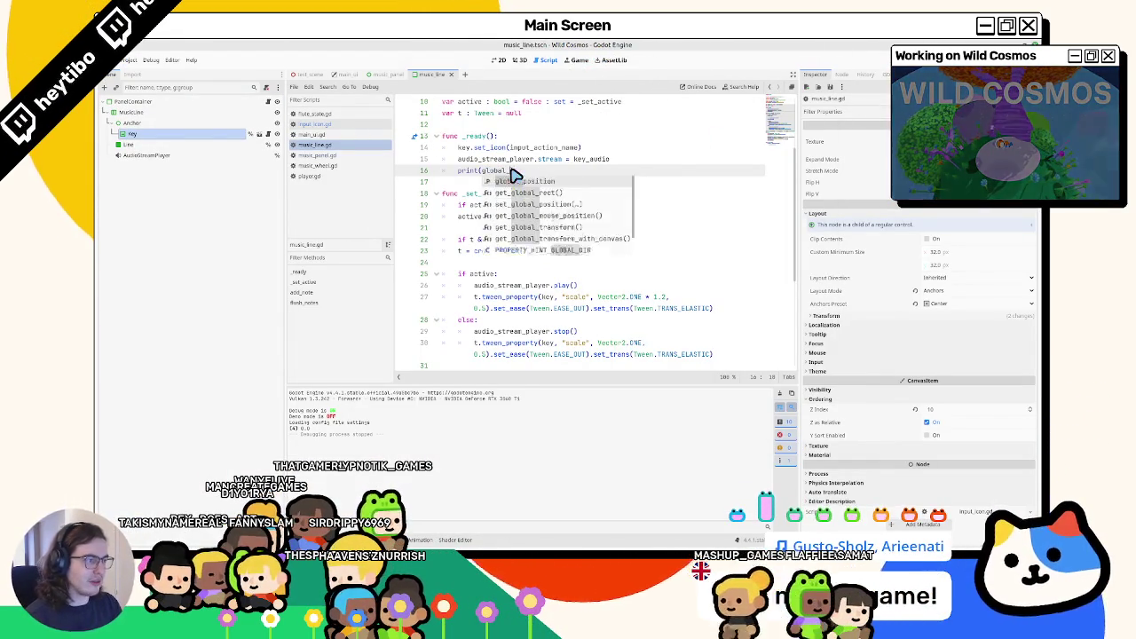
key(Return)
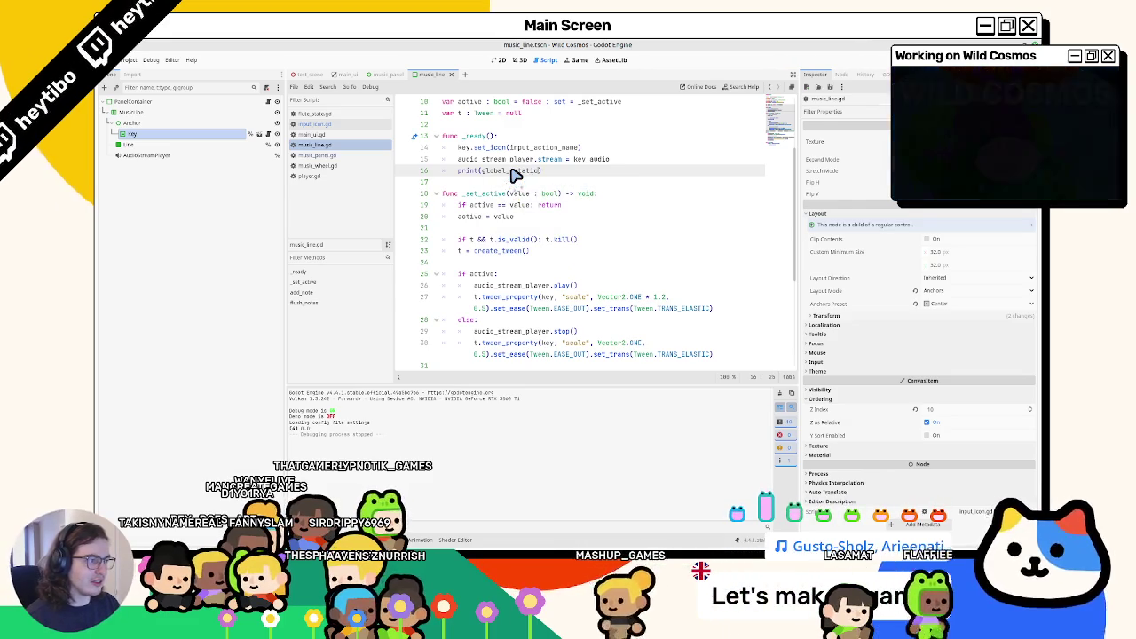
key(BackSpace)
key(BackSpace)
key(BackSpace)
text(transform()
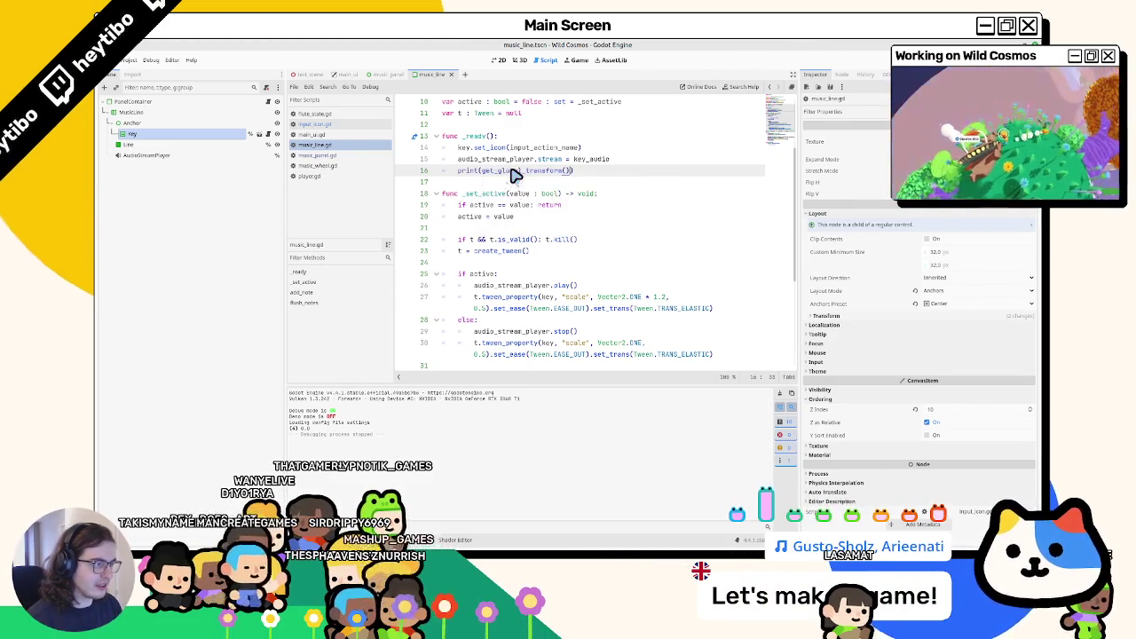
text(ro)
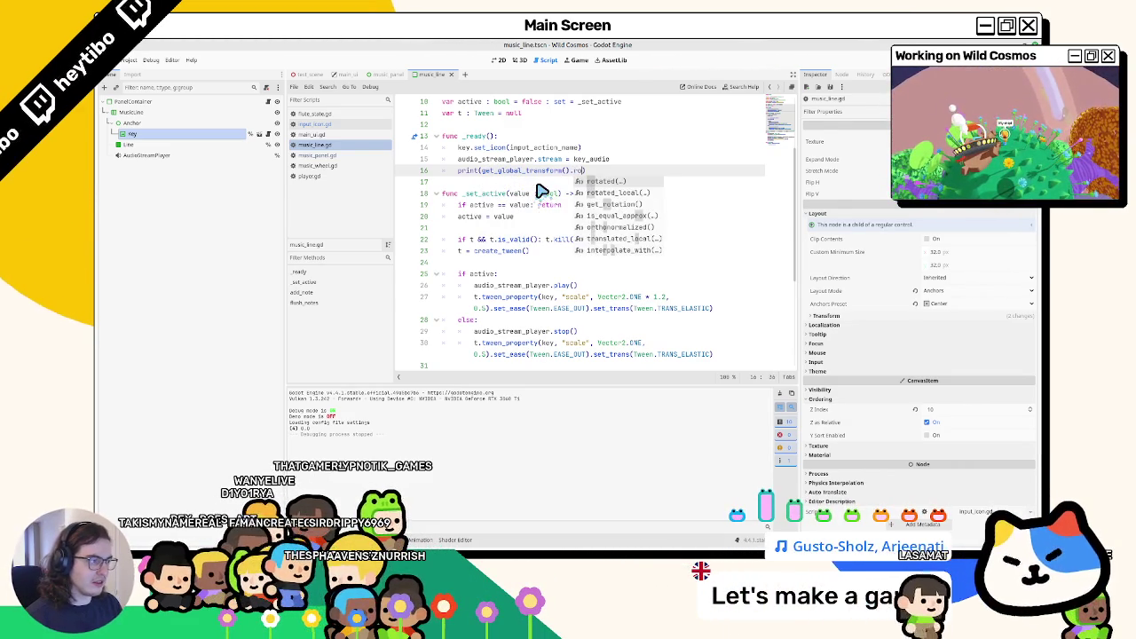
text(get_rotation()
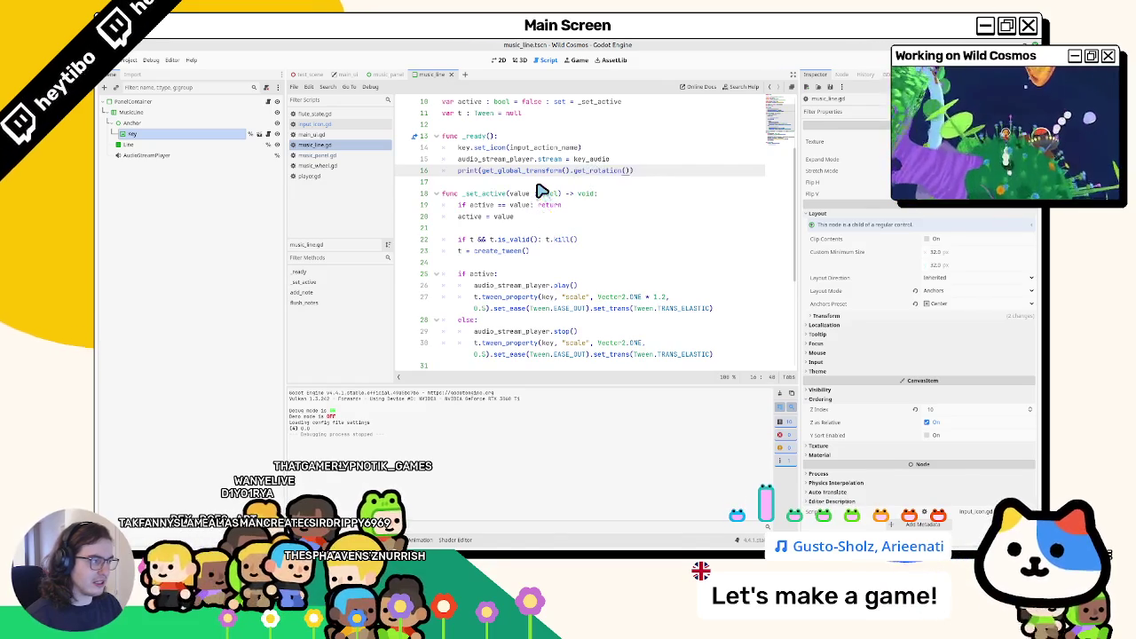
key(F6)
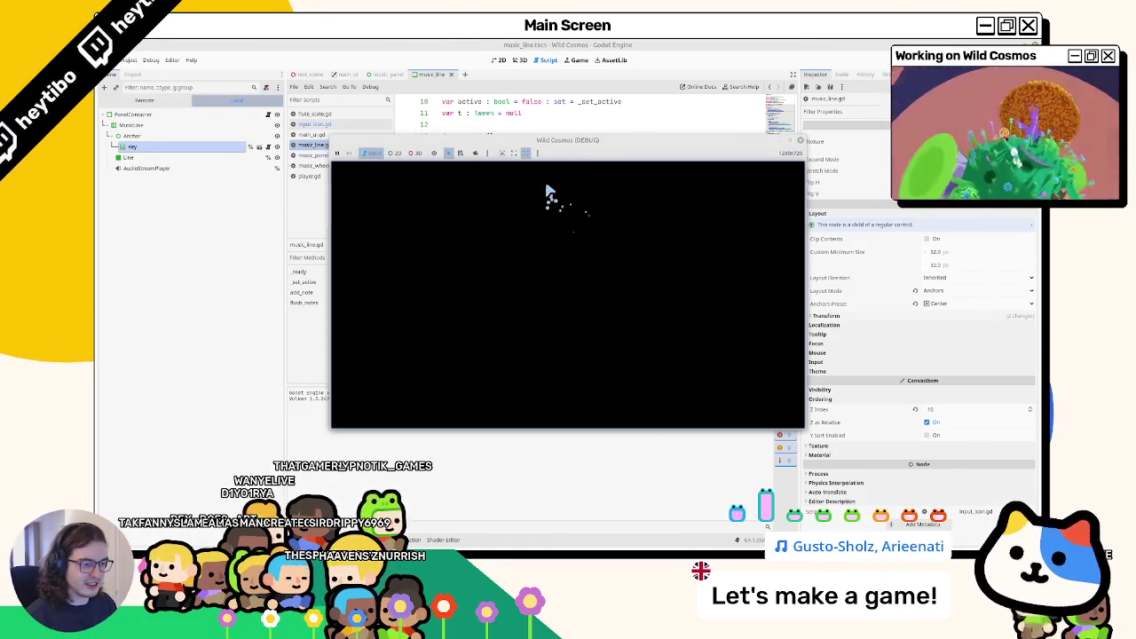
key(F8)
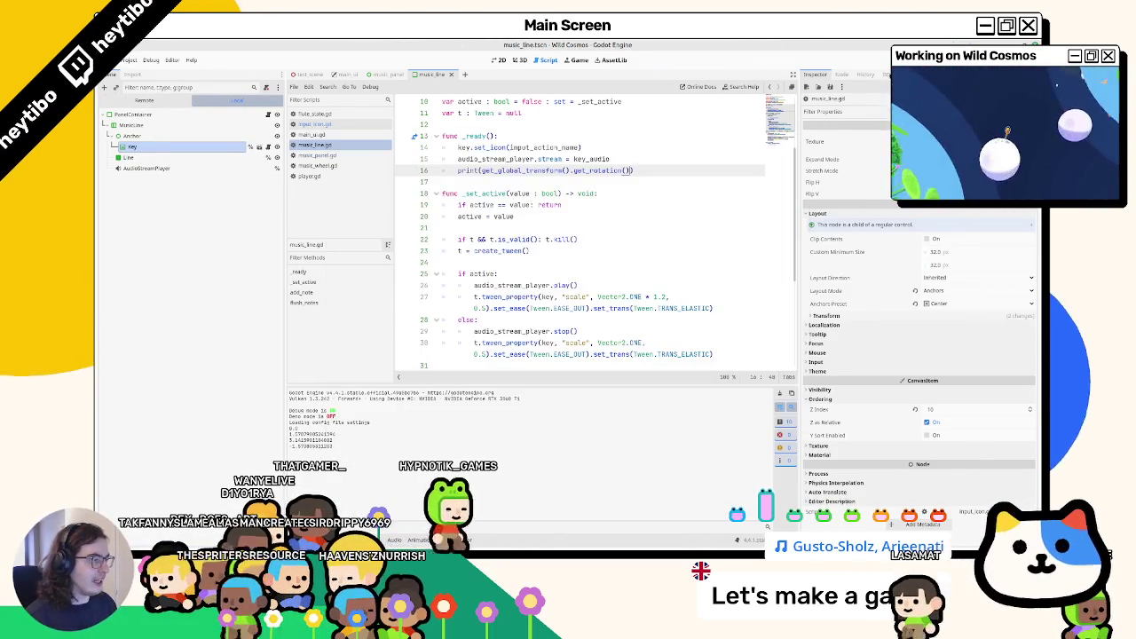
Step: Start replacing the print statement with 'key.rotation ='
drag(481, 171, 626, 172)
key(ctrl+c)
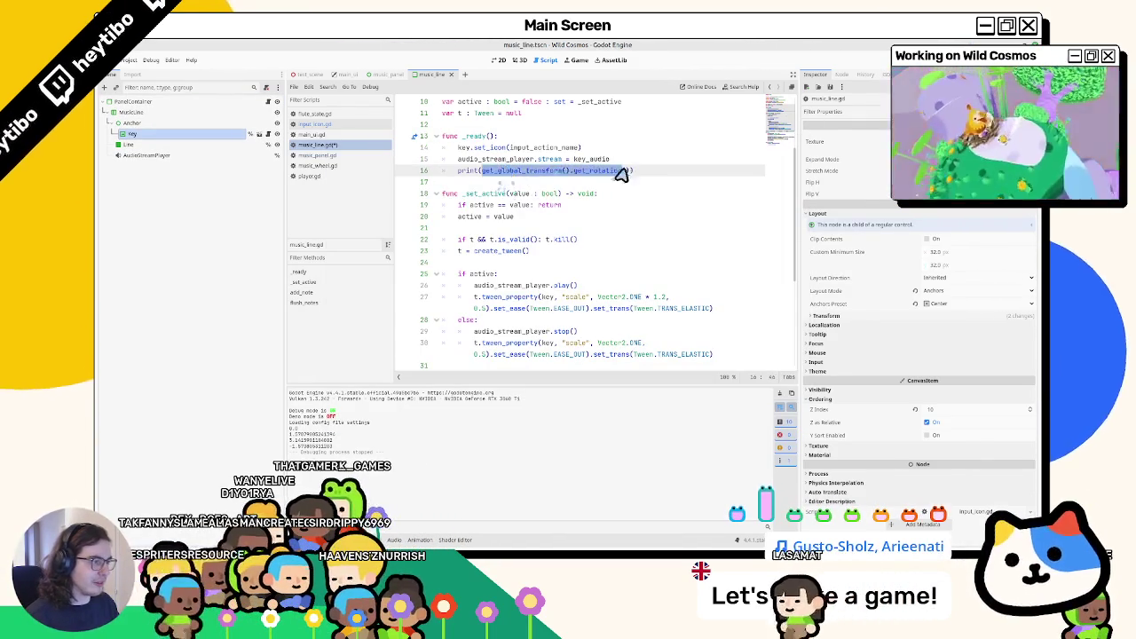
drag(472, 172, 744, 172)
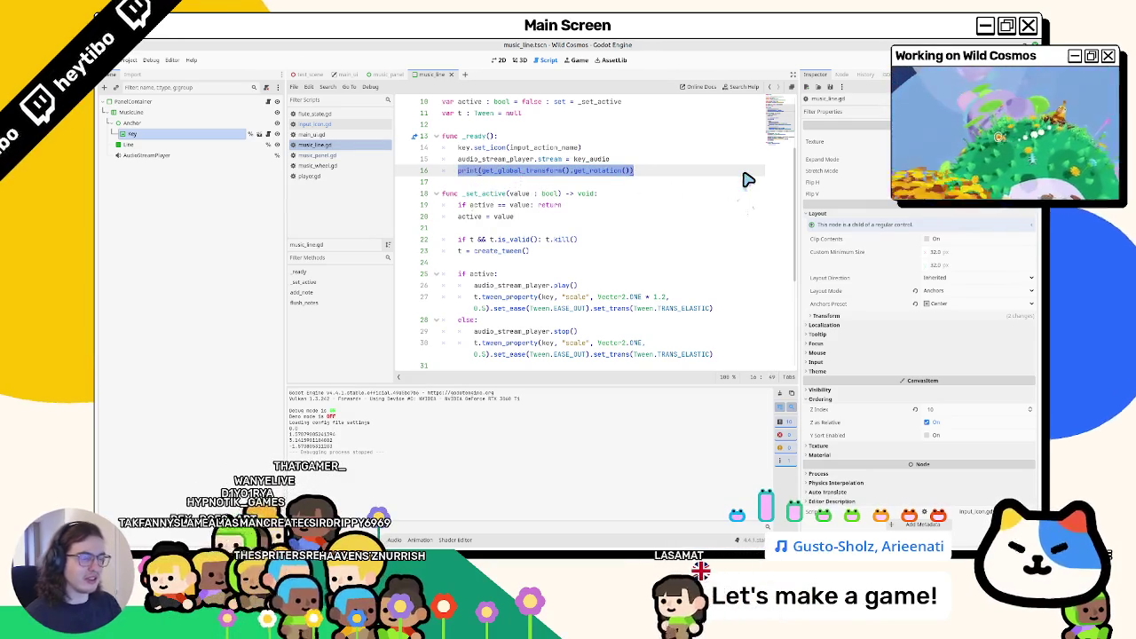
text(key.rotation = -)
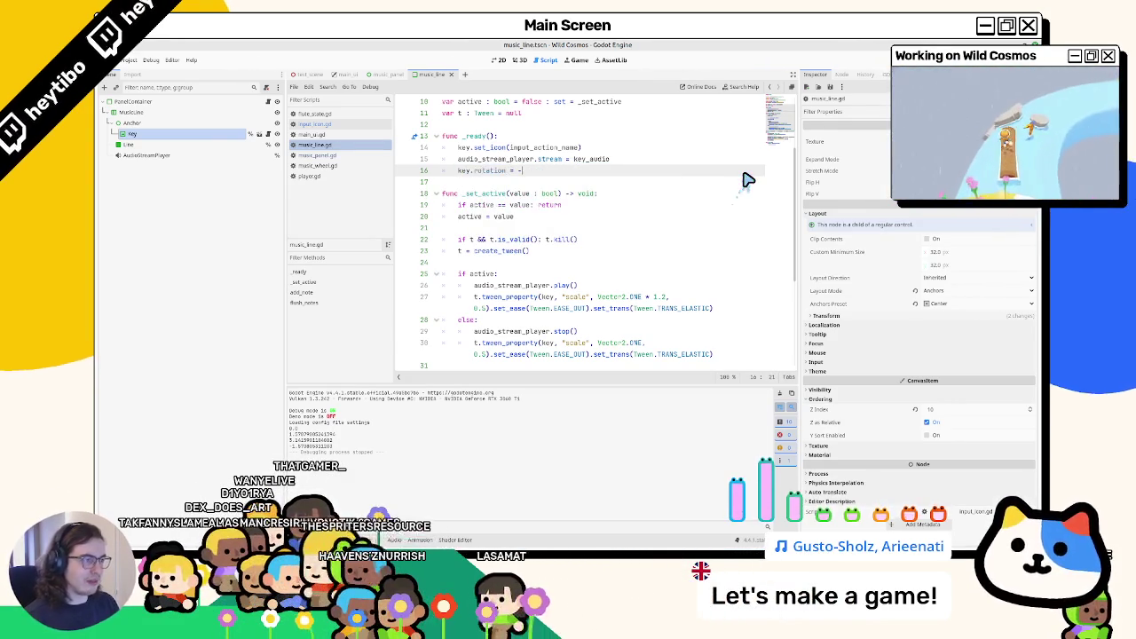
Step: Complete line 16 as key.rotation = -get_global_transform().get_rotation() and test-run the game
key(ctrl+v)
key(F5)
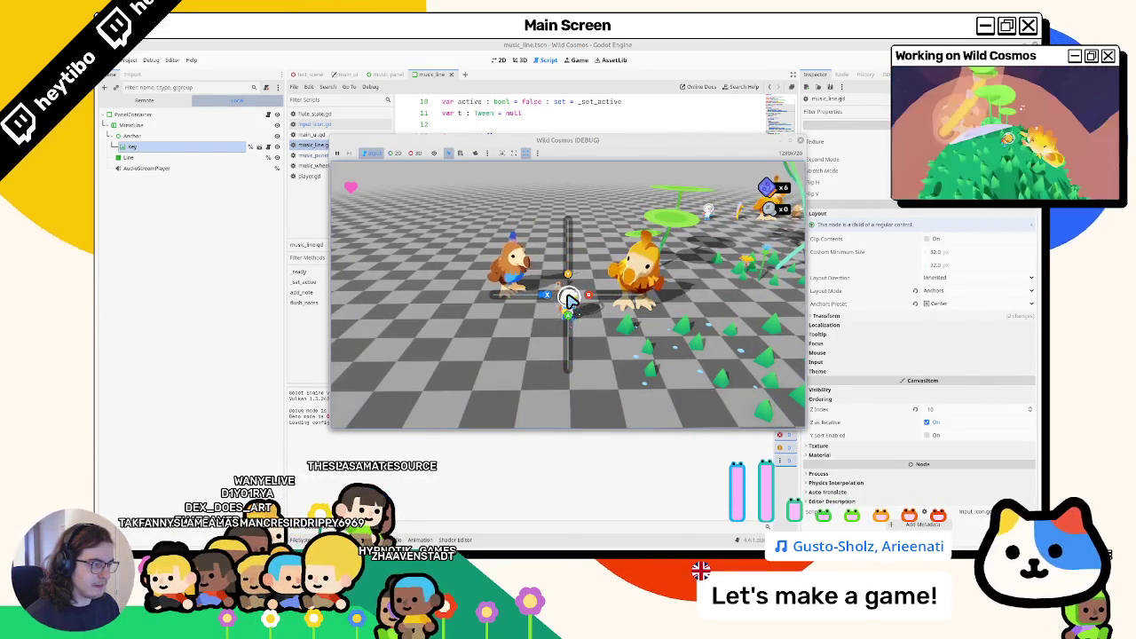
key(Escape)
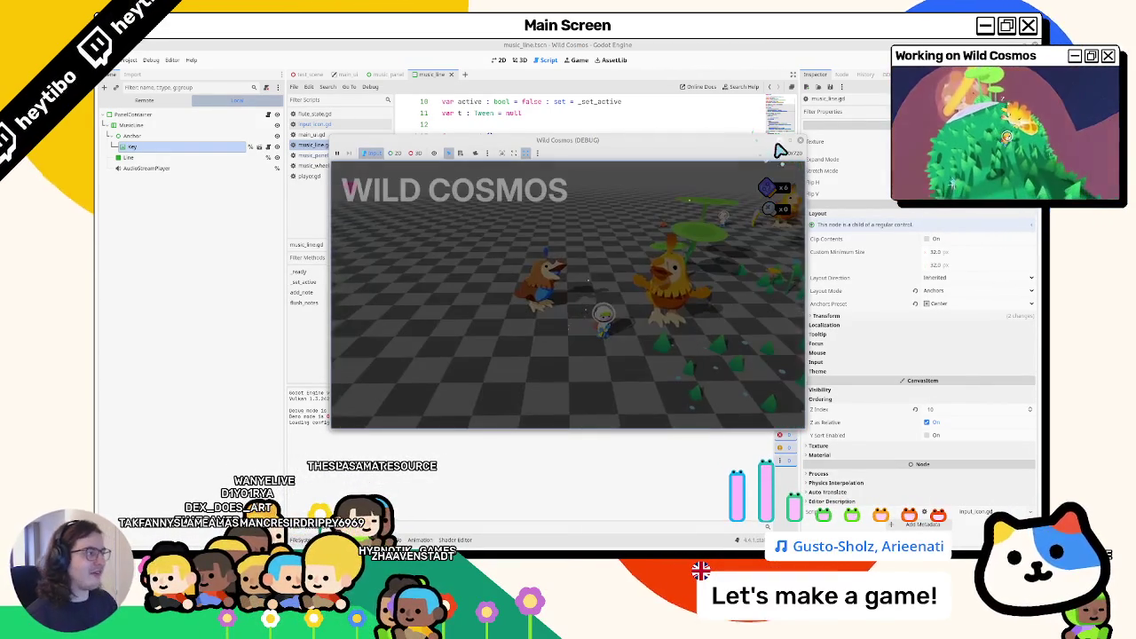
click(789, 142)
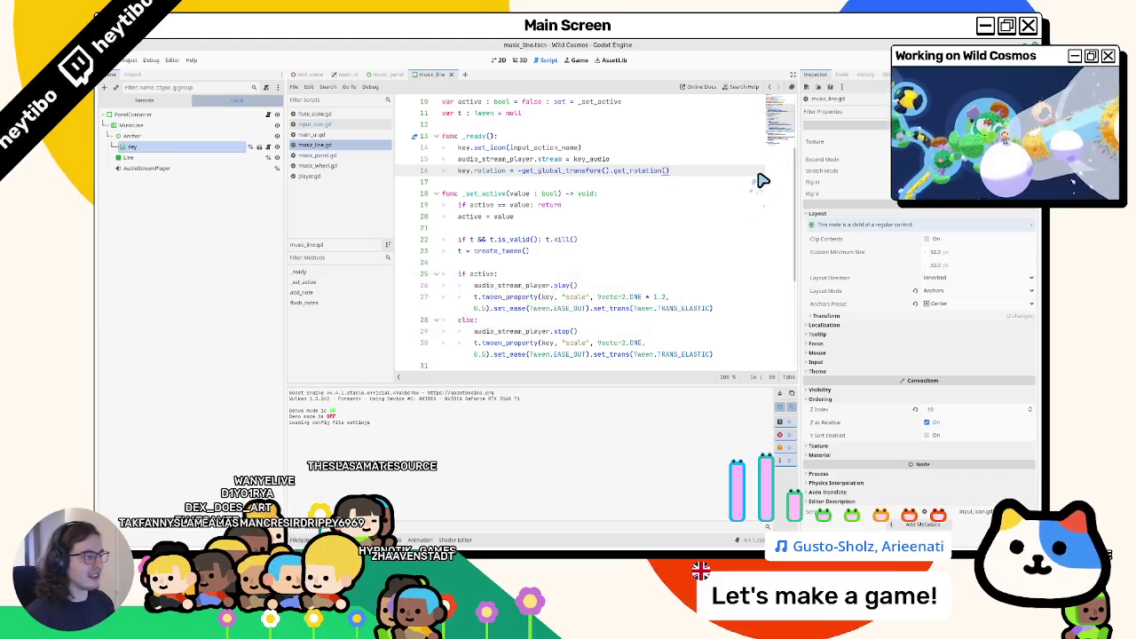
Step: Rerun the game enlarged, open the tool wheel, and bring up the X, Y, A, B keys
key(F5)
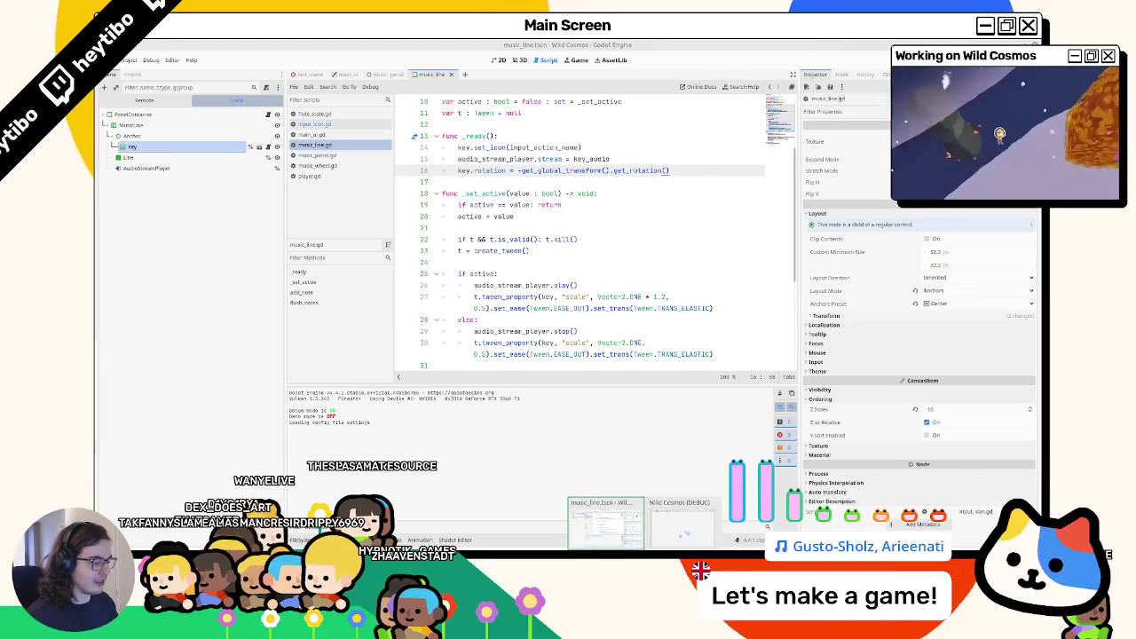
click(790, 142)
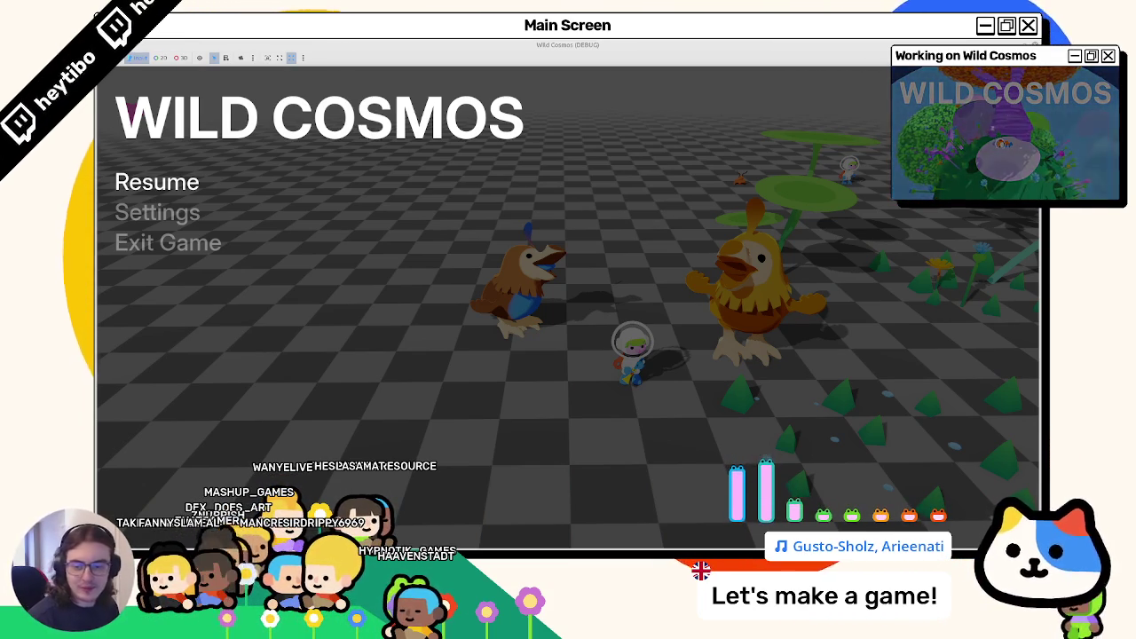
key(Escape)
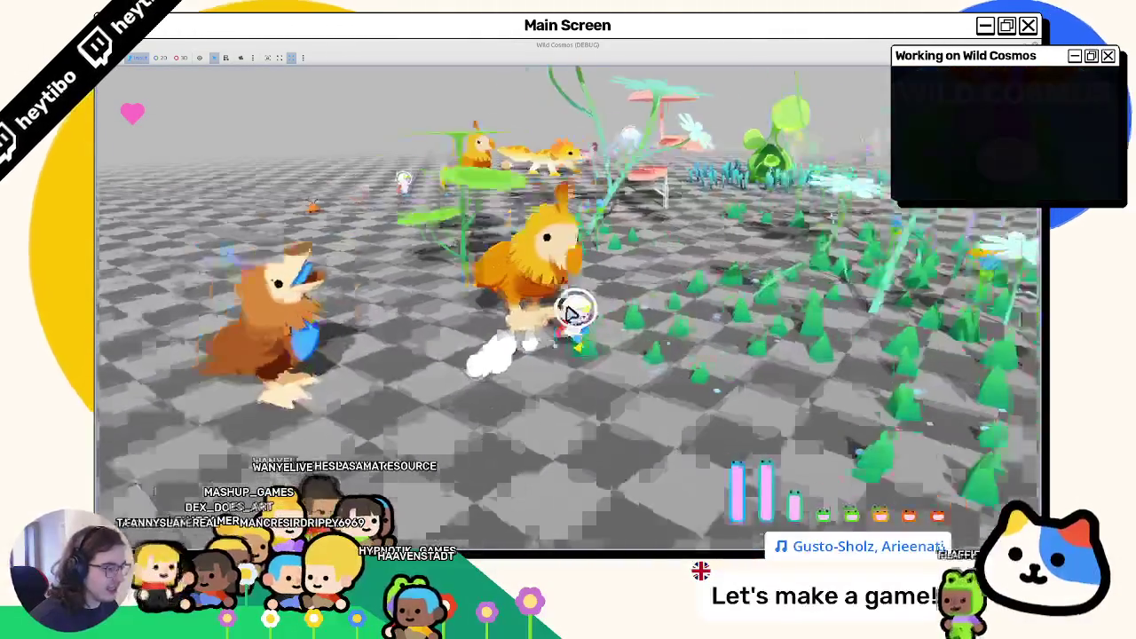
key(Tab)
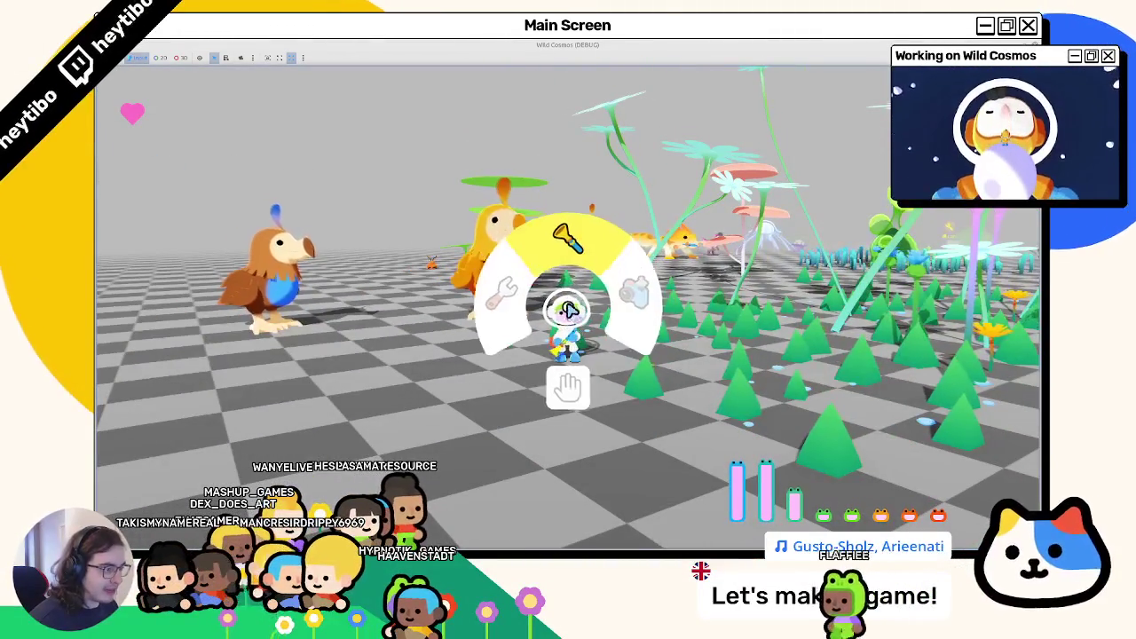
key(w)
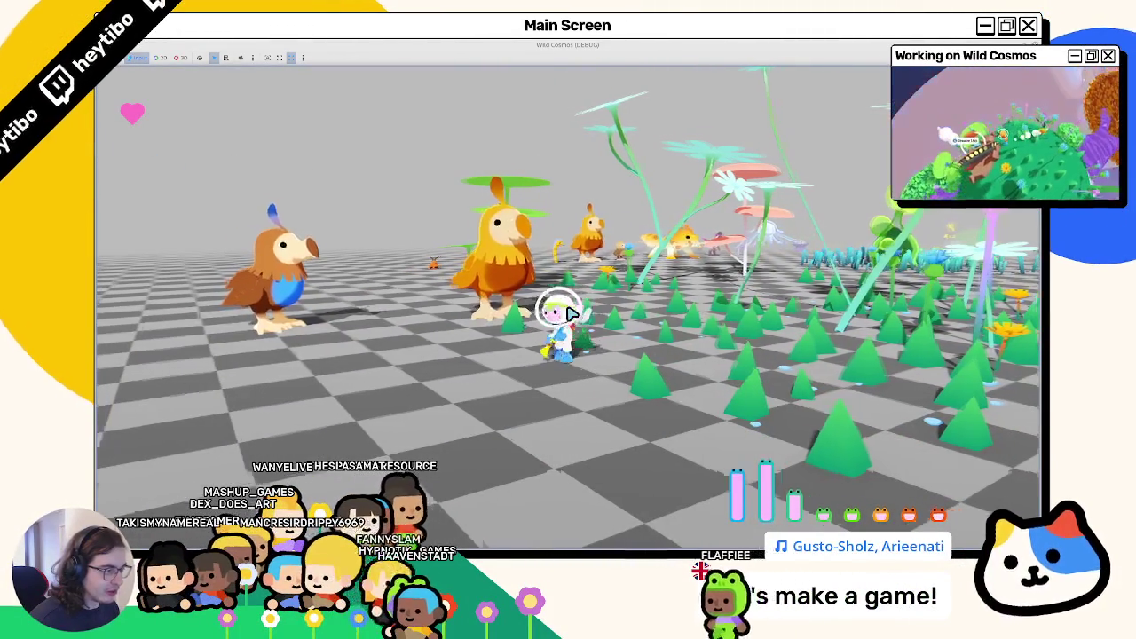
key(F1)
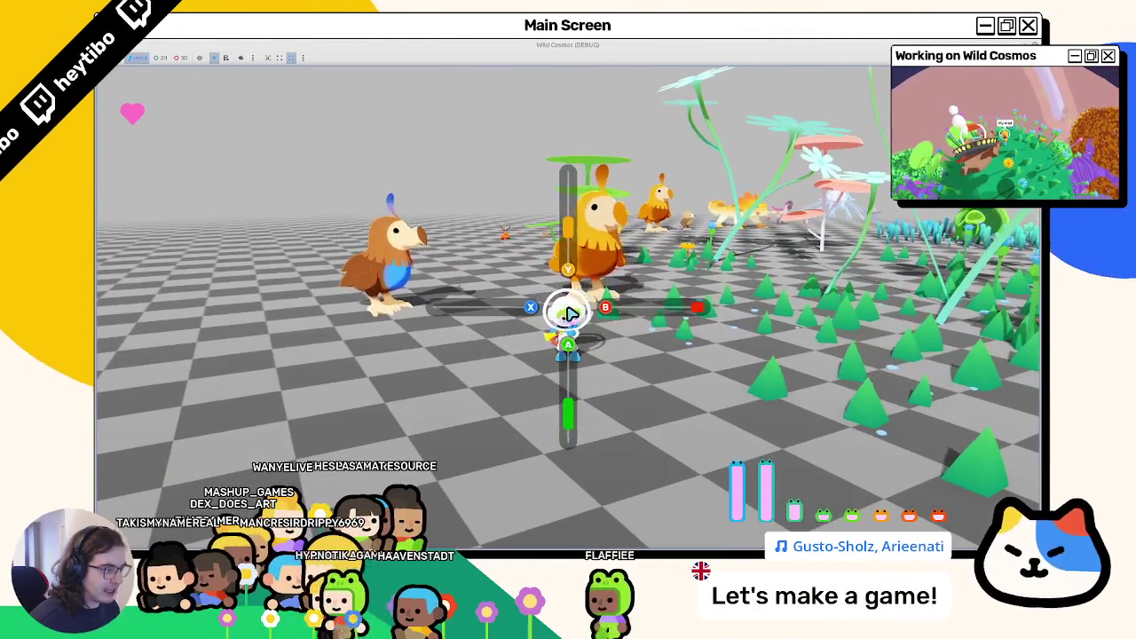
Step: Stop the game, close the music_line scene, scroll through music_panel.gd, and relaunch with F5
key(F8)
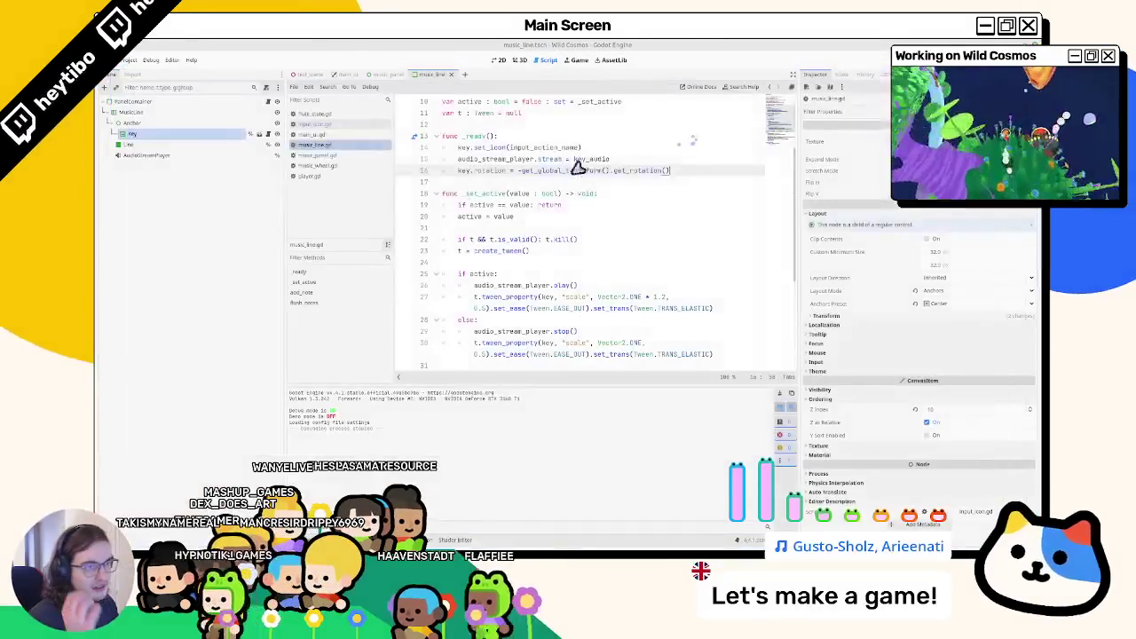
key(ctrl+shift+w)
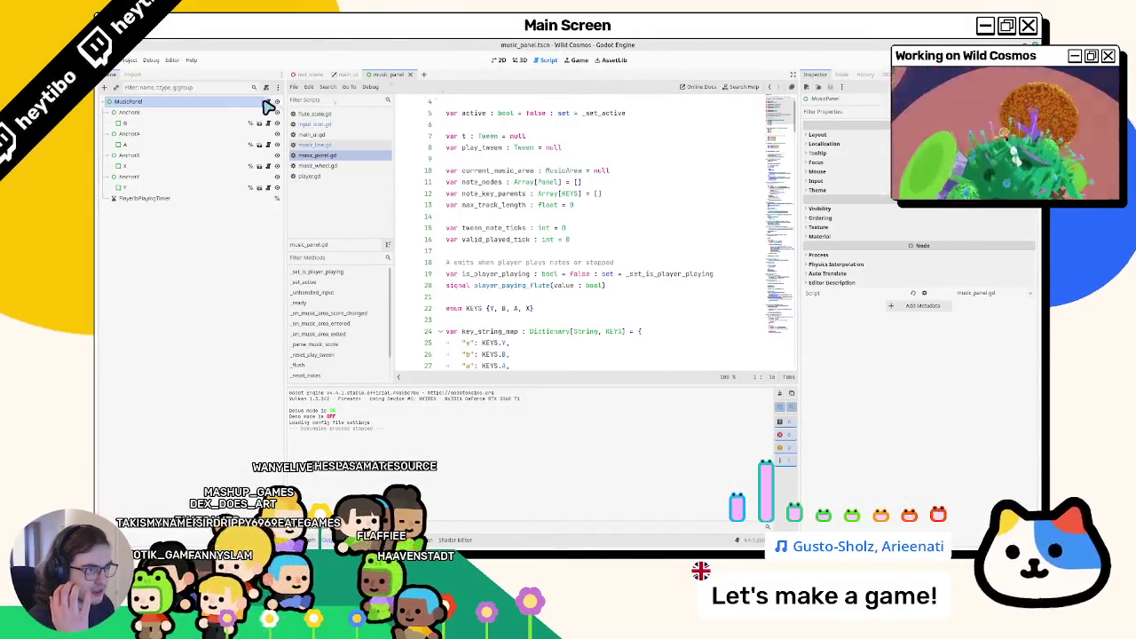
scroll(563, 192, down, 12)
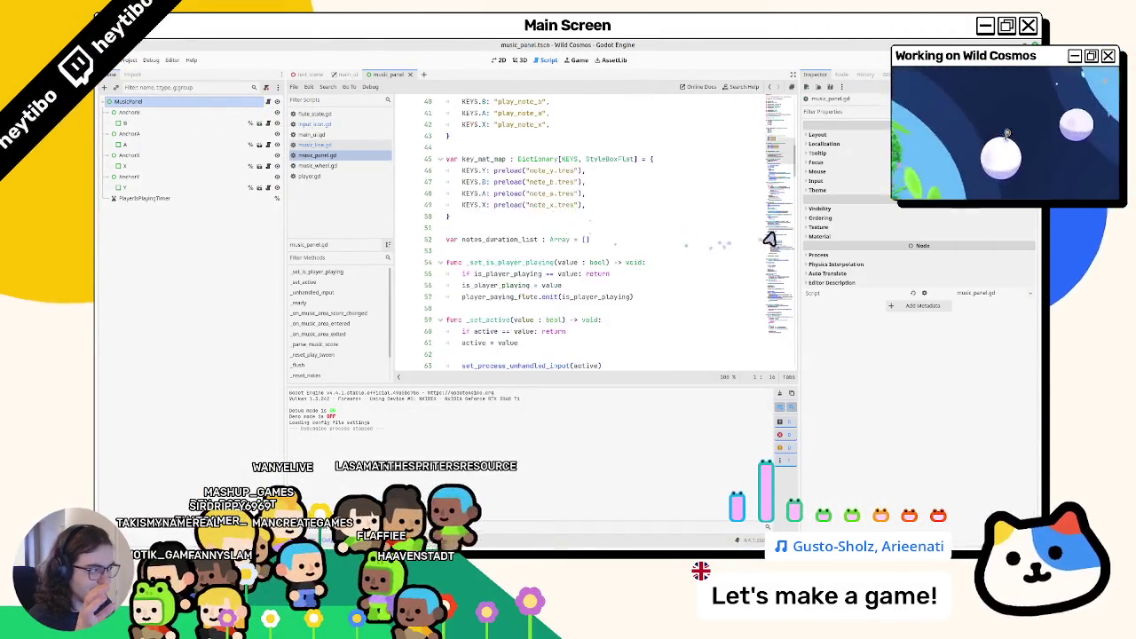
mouse_move(780, 174)
mouse_down()
mouse_move(773, 196)
mouse_move(761, 106)
mouse_move(772, 96)
mouse_move(780, 118)
mouse_up()
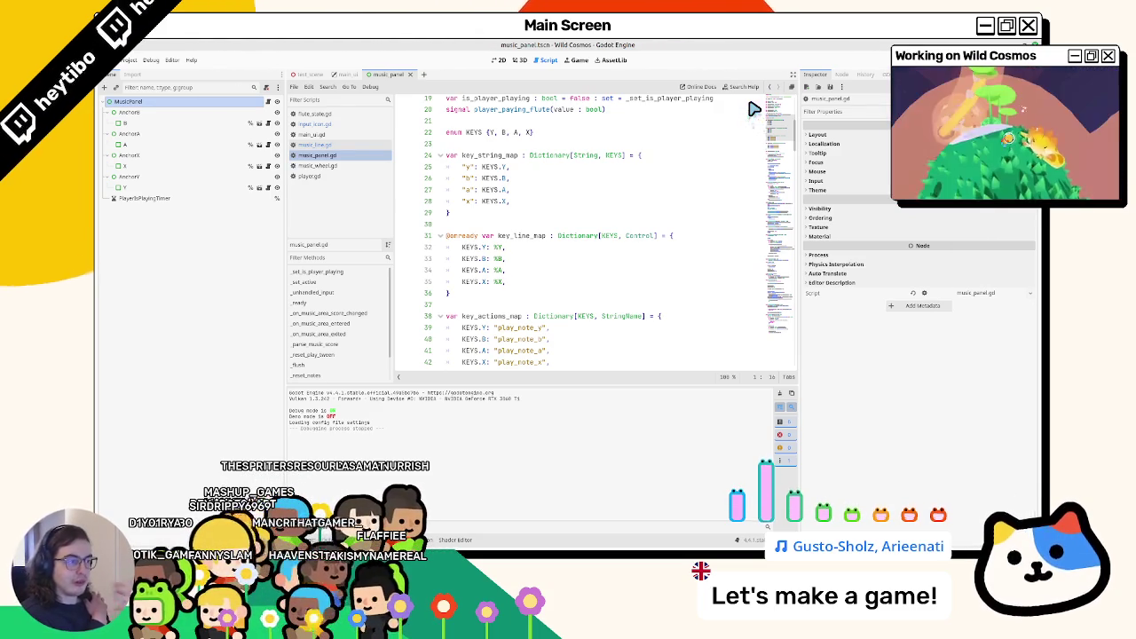
click(762, 174)
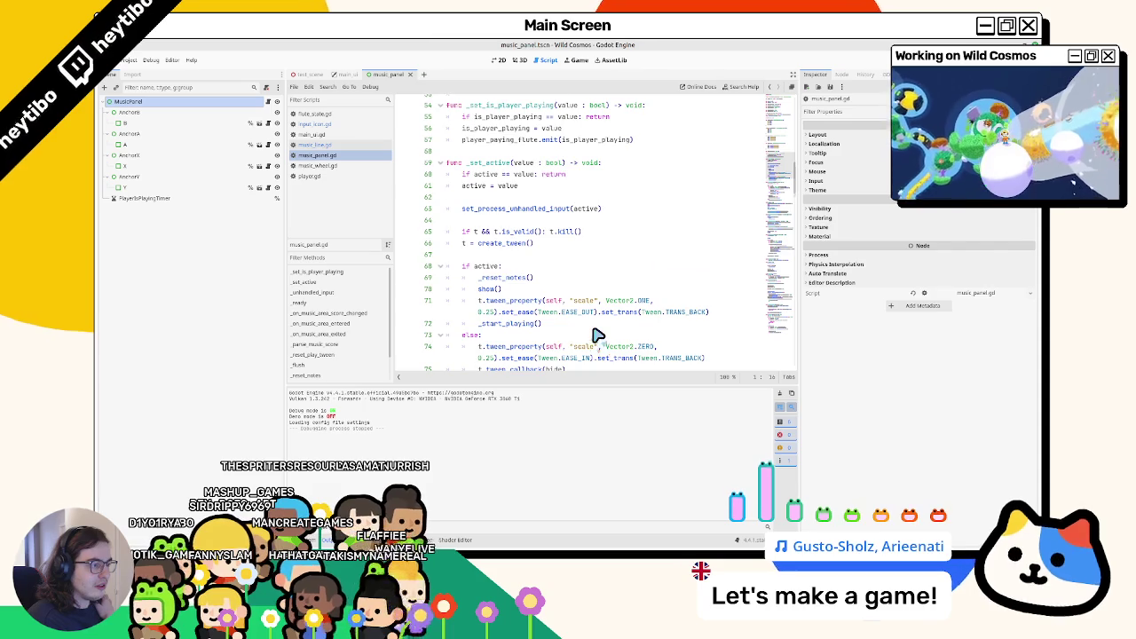
scroll(597, 335, down, 11)
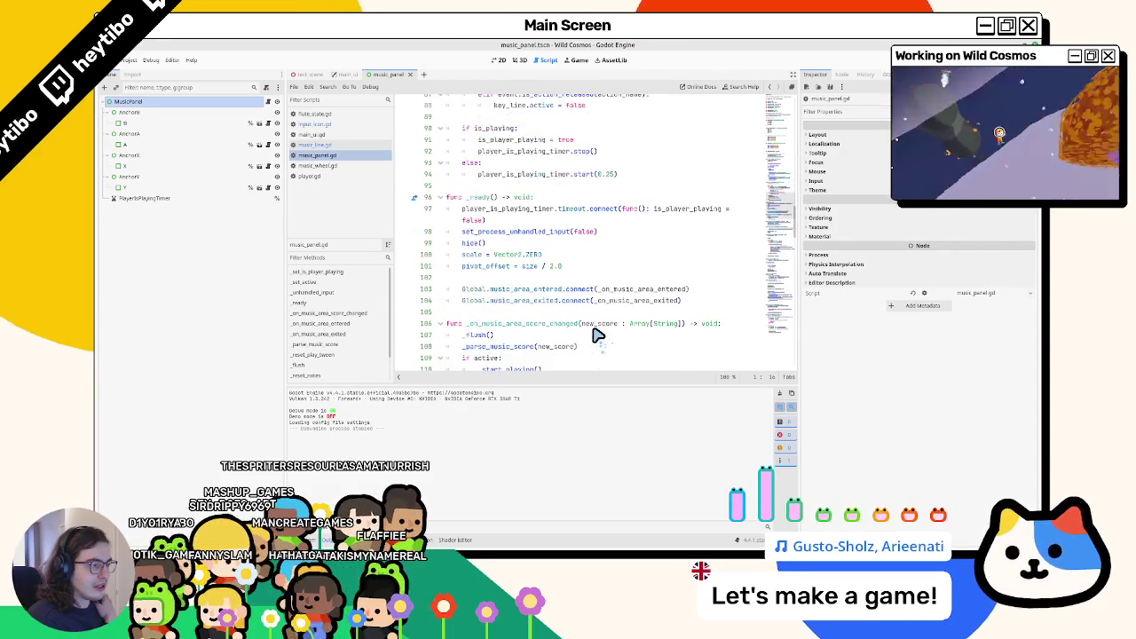
scroll(597, 335, down, 4)
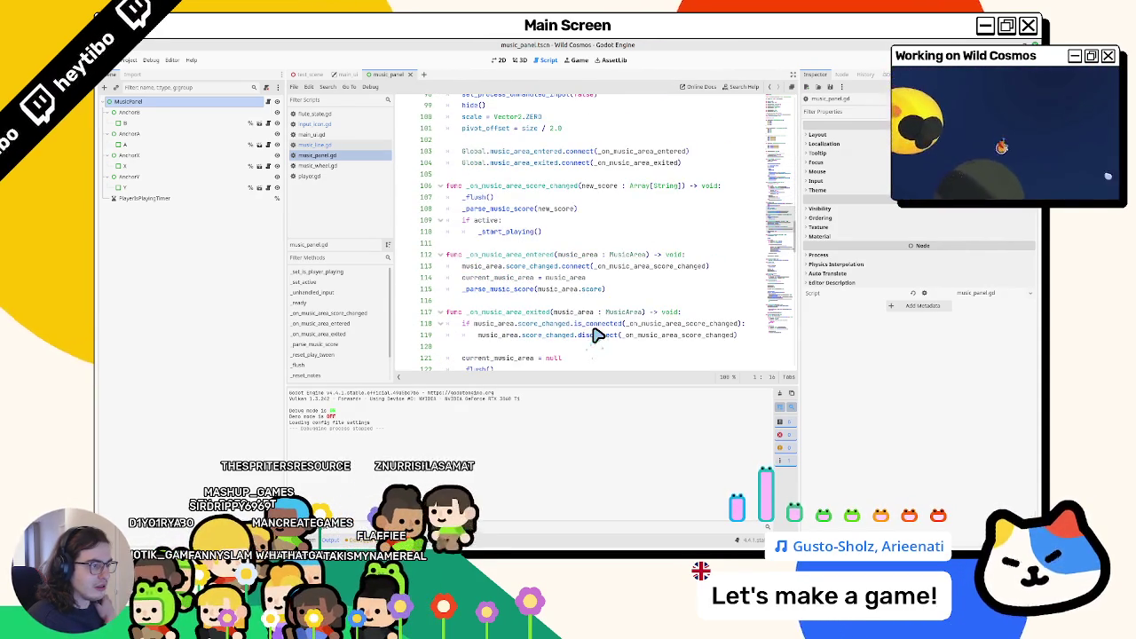
key(F5)
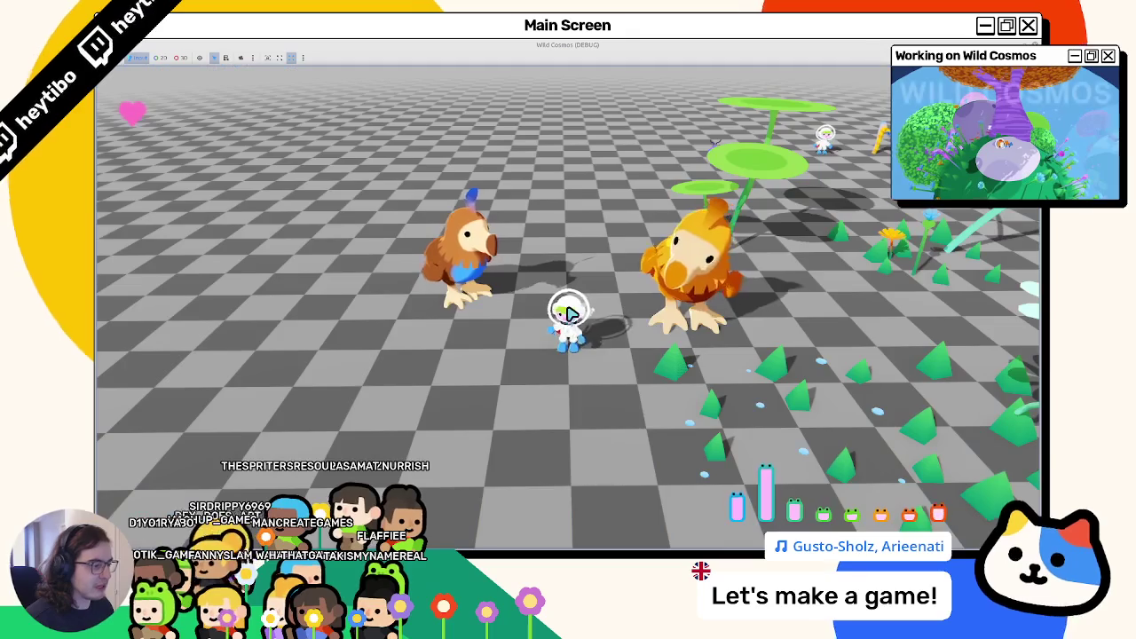
Step: Pick the flute from the tool wheel to show the X, Y, A, B panel, then quit the game
key(Tab)
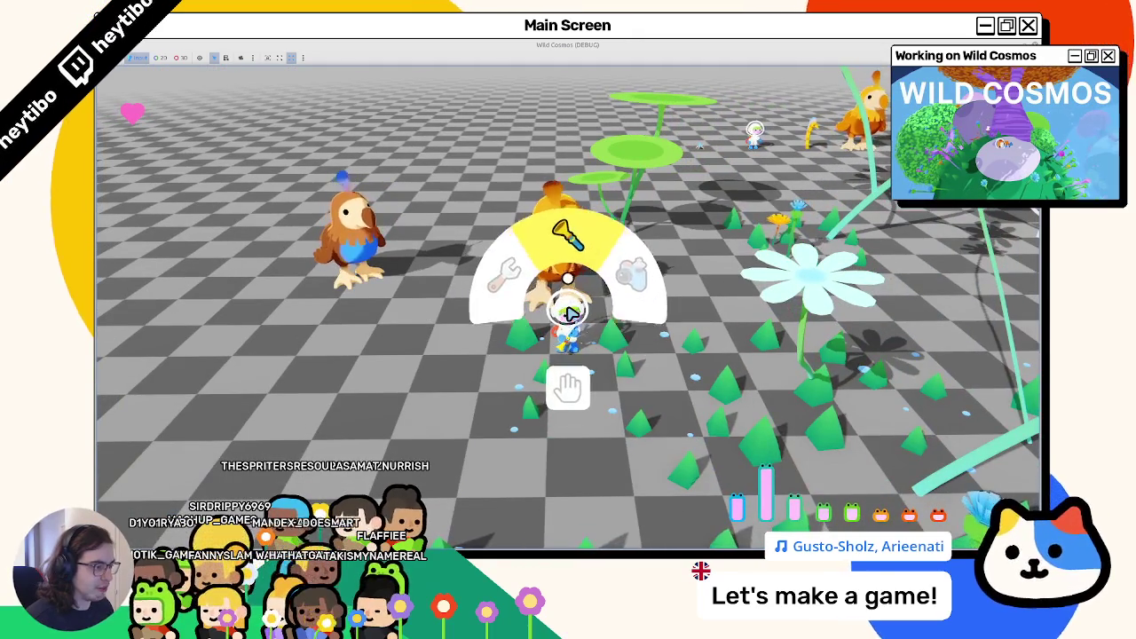
click(568, 310)
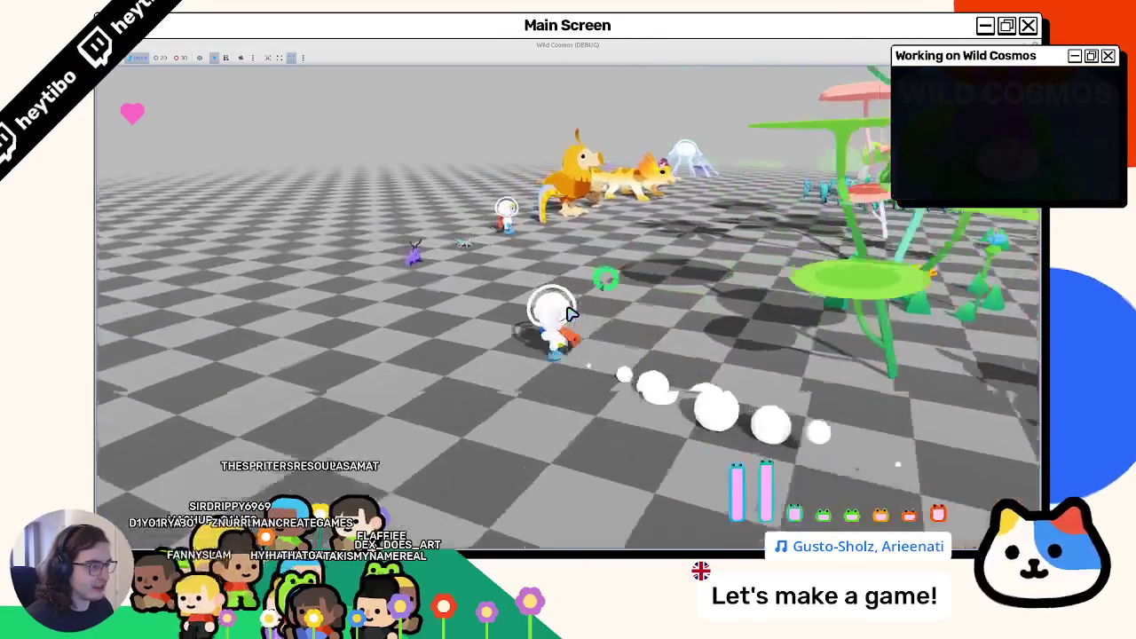
key(F8)
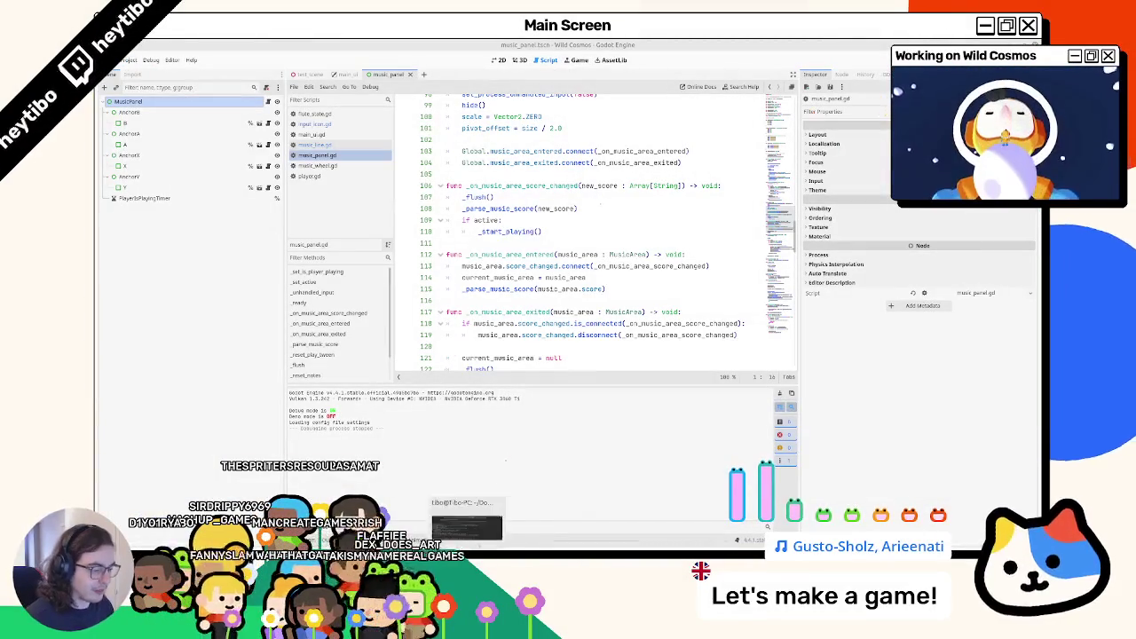
Step: Search the FileSystem for music_wheel, go to res://global/main_ui/, and choose Delete on the folder
key(alt+f)
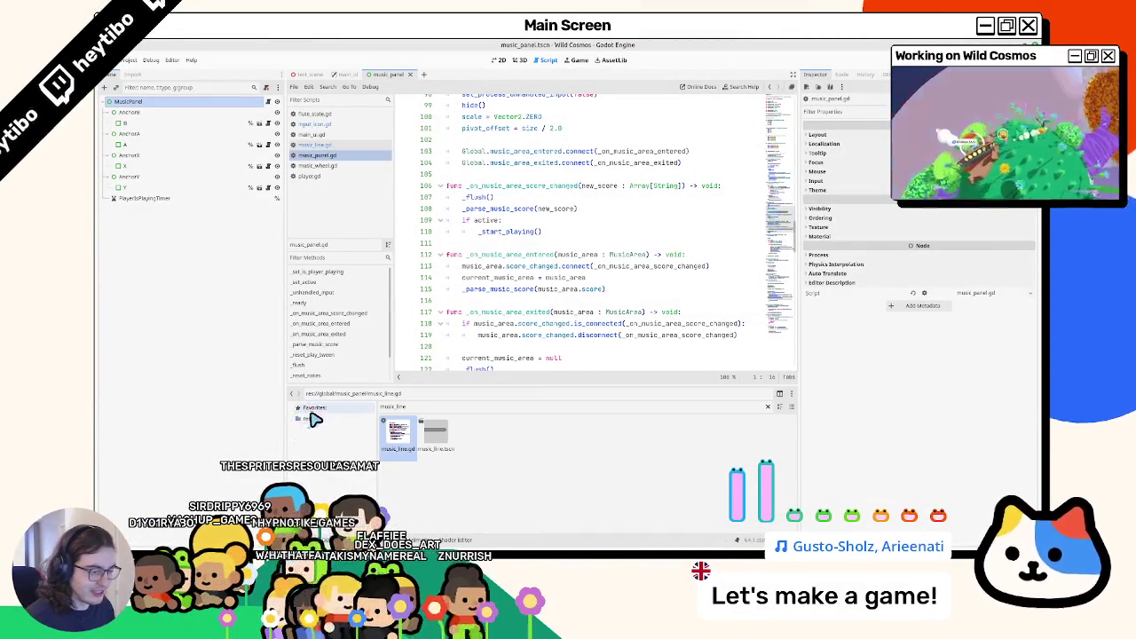
click(309, 418)
right_click(309, 418)
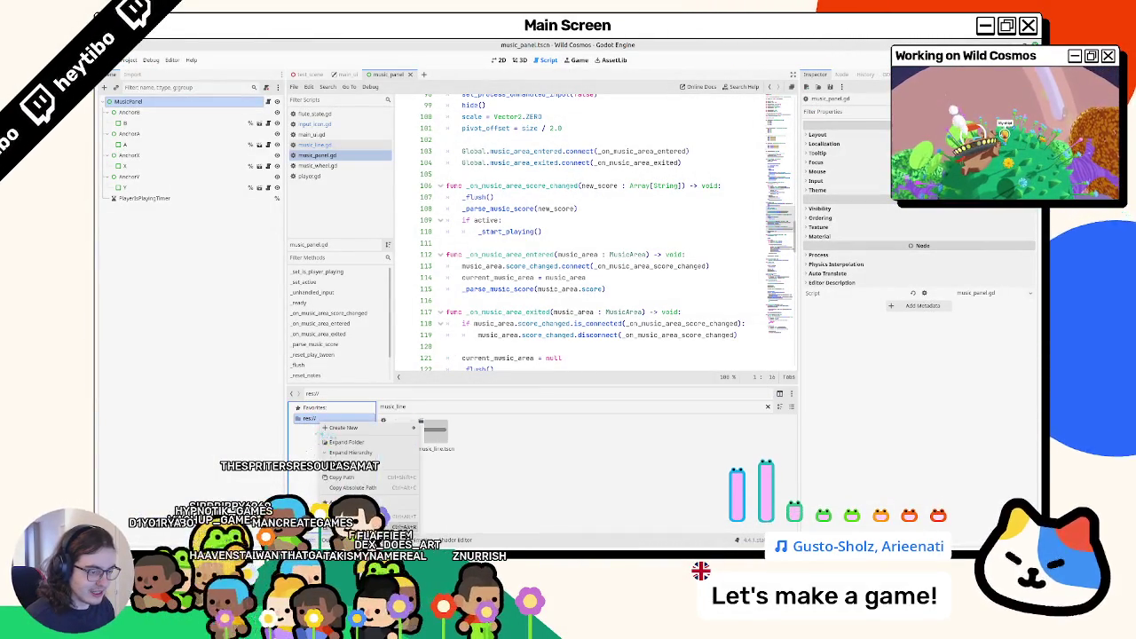
click(337, 484)
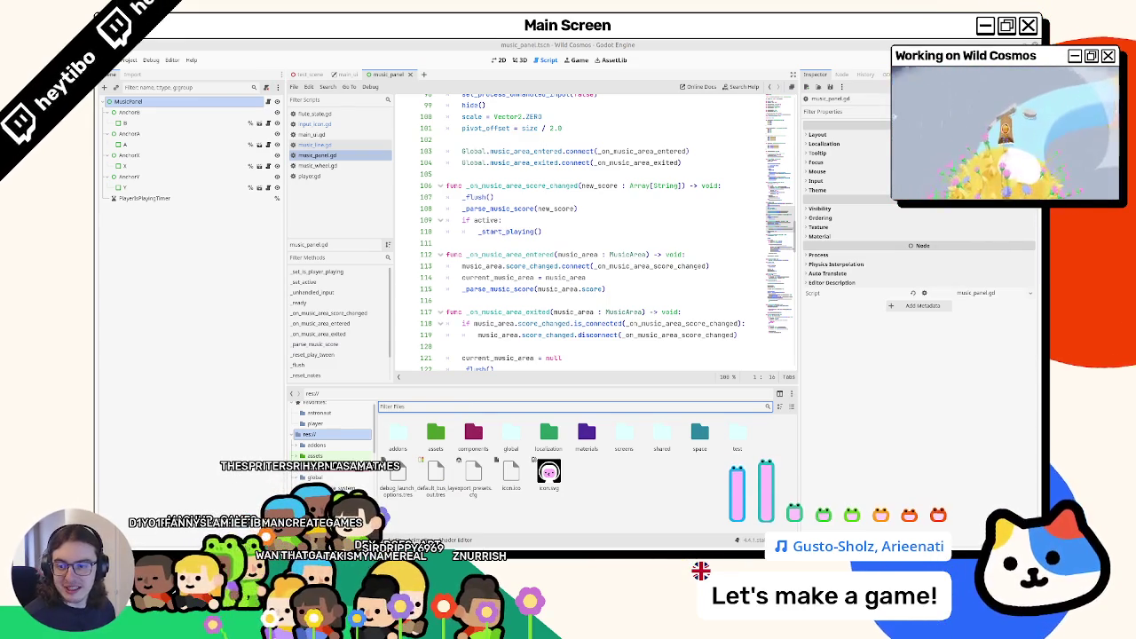
text(m)
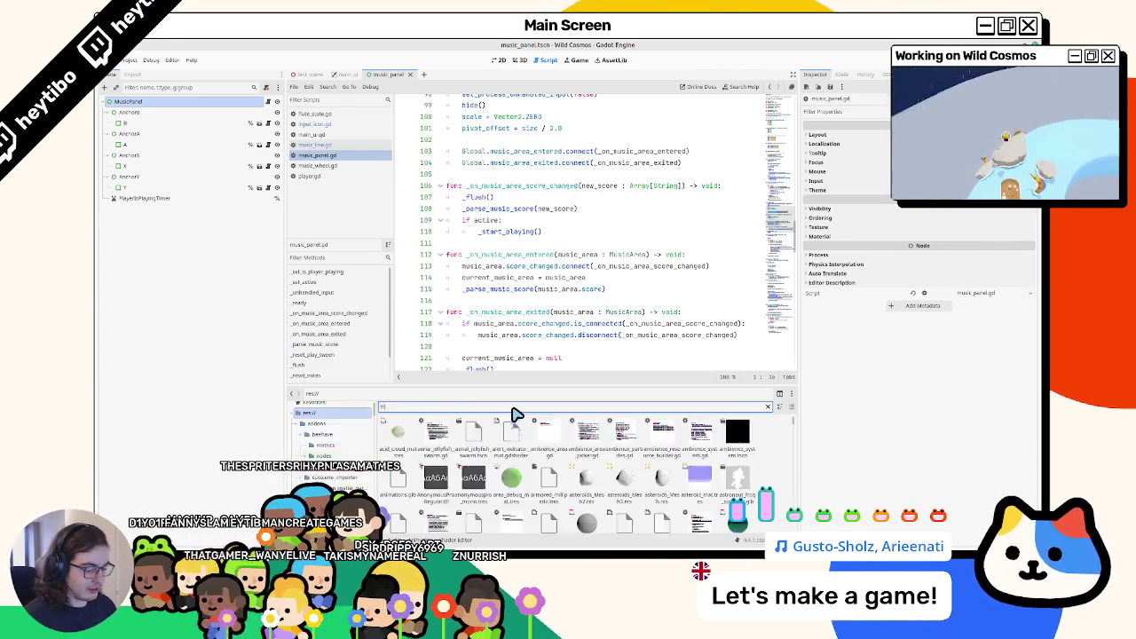
text(usic_wheel)
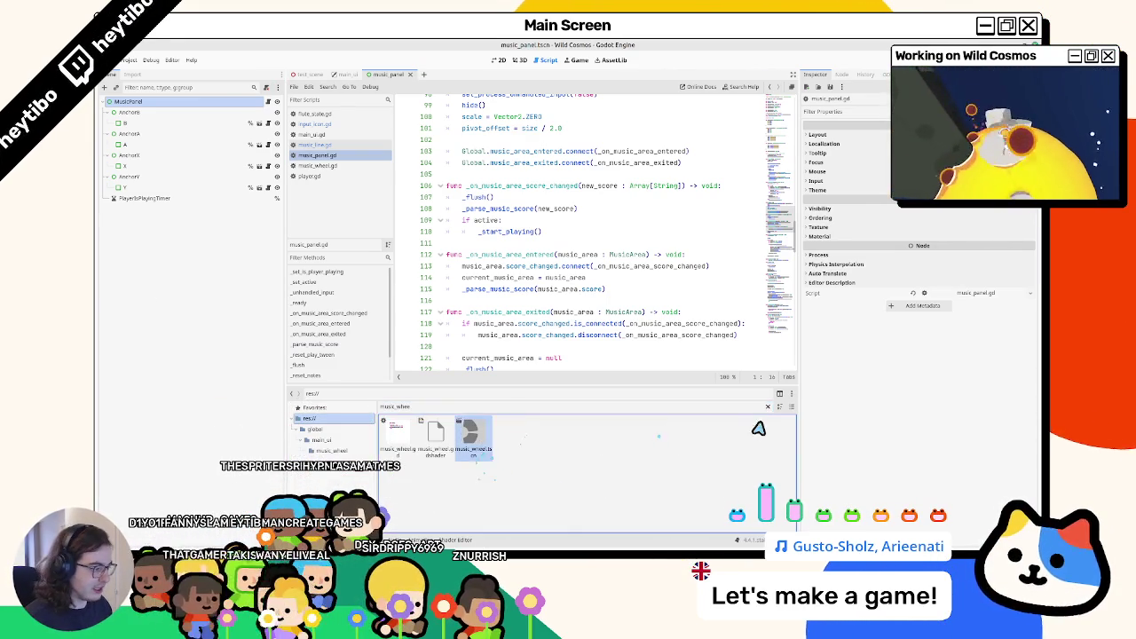
click(768, 407)
double_click(393, 422)
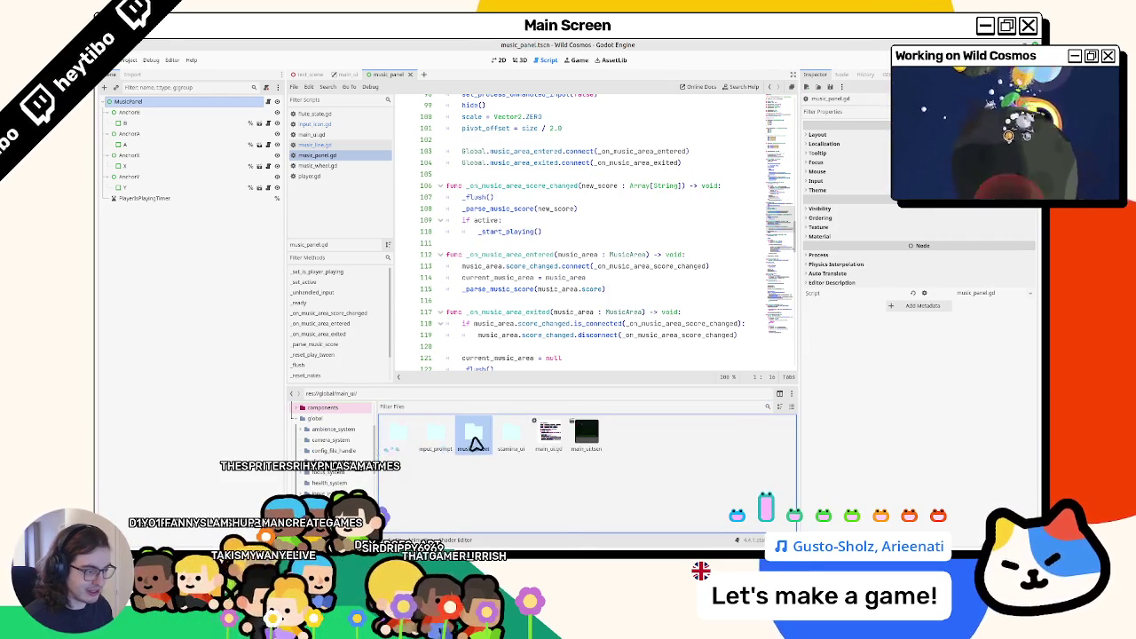
right_click(471, 444)
click(499, 506)
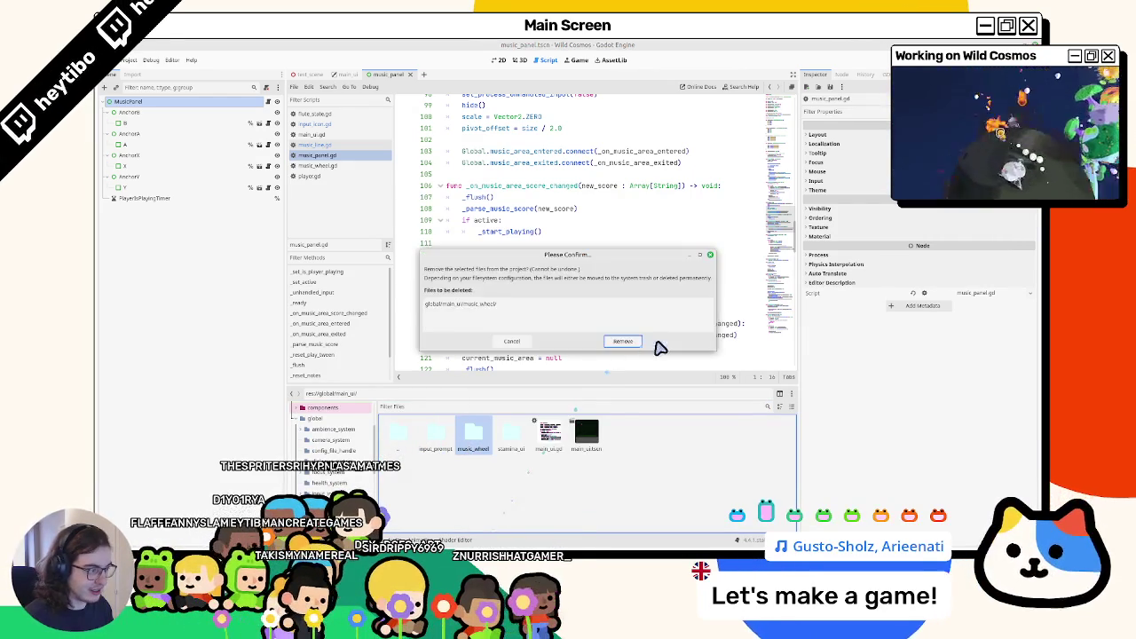
Step: Confirm deleting the music_wheel folder from global/main_ui
click(623, 341)
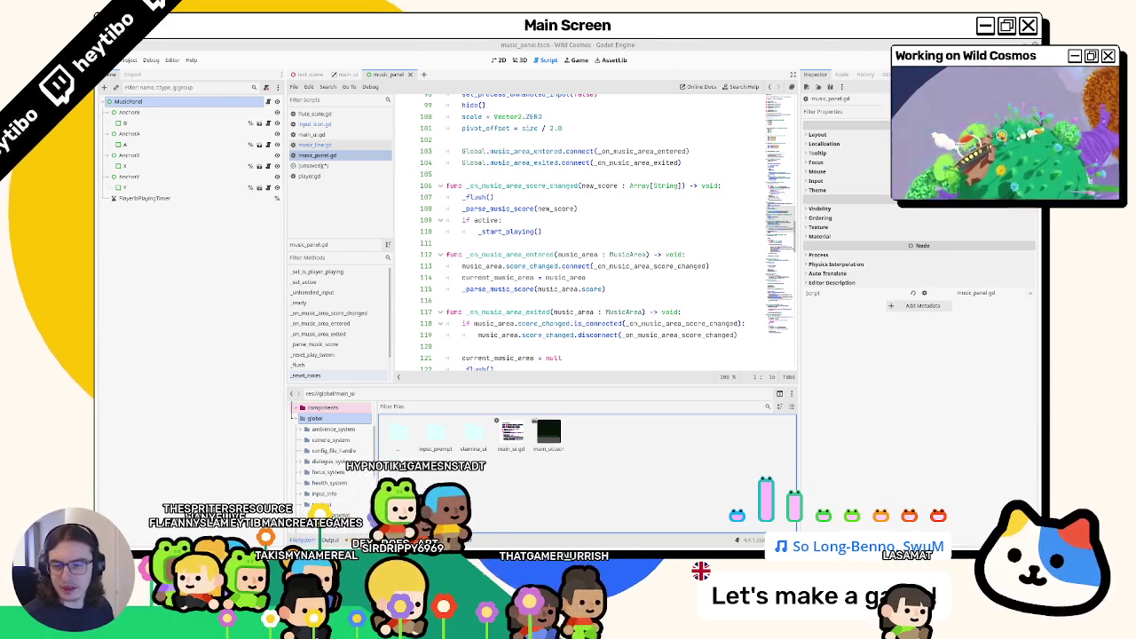
Step: Close the leftover unsaved script without saving and open flute_state.gd
click(348, 114)
click(306, 169)
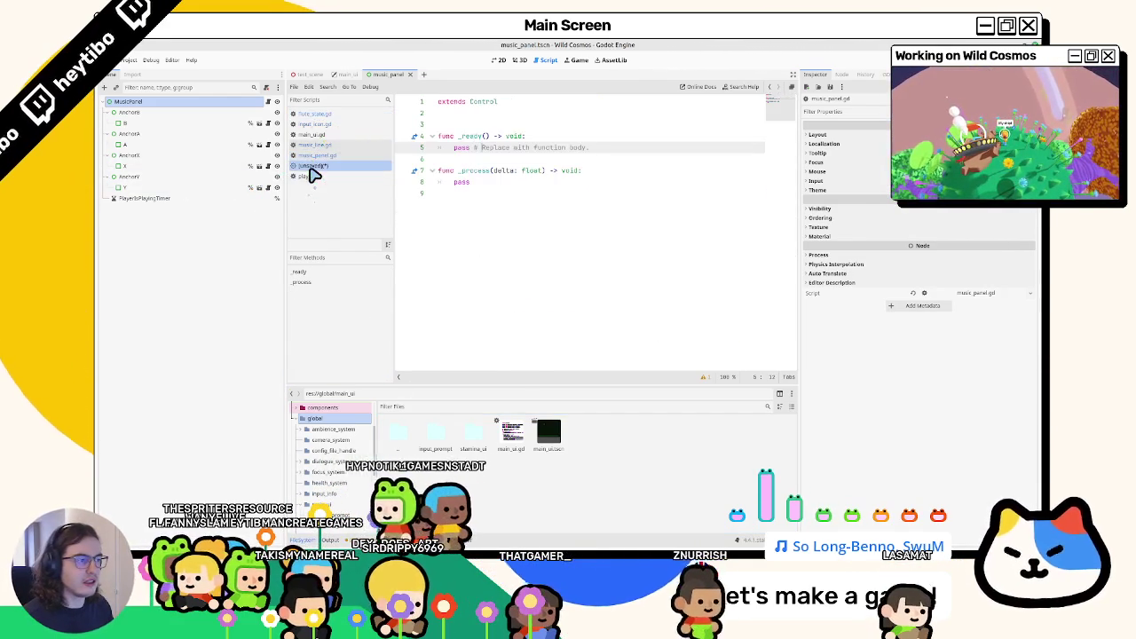
middle_click(306, 169)
click(564, 325)
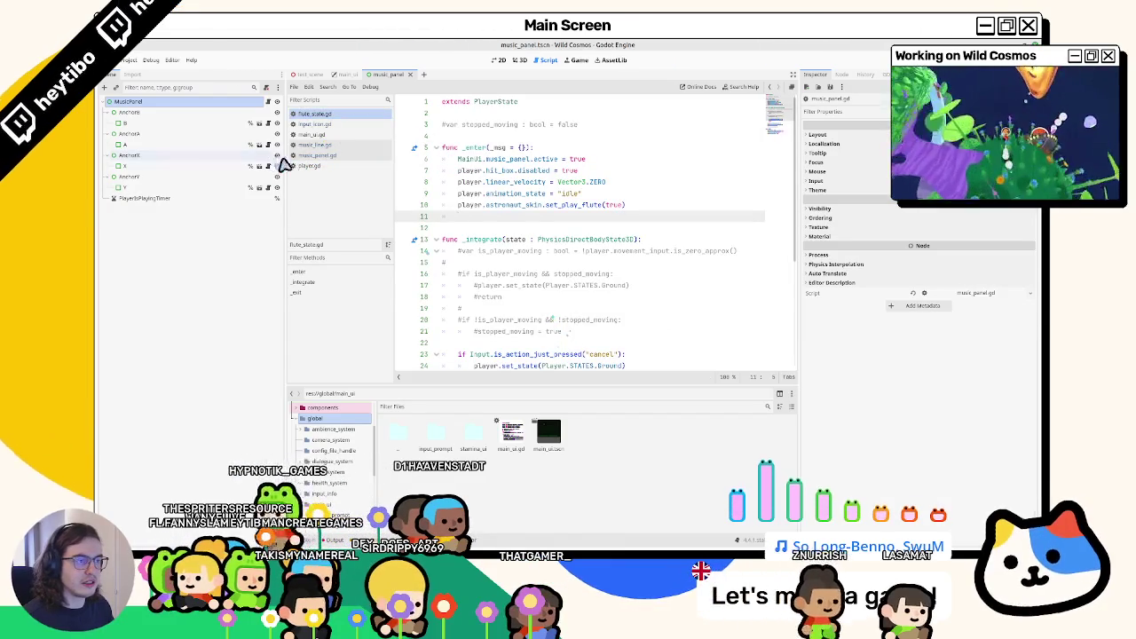
click(315, 156)
click(330, 116)
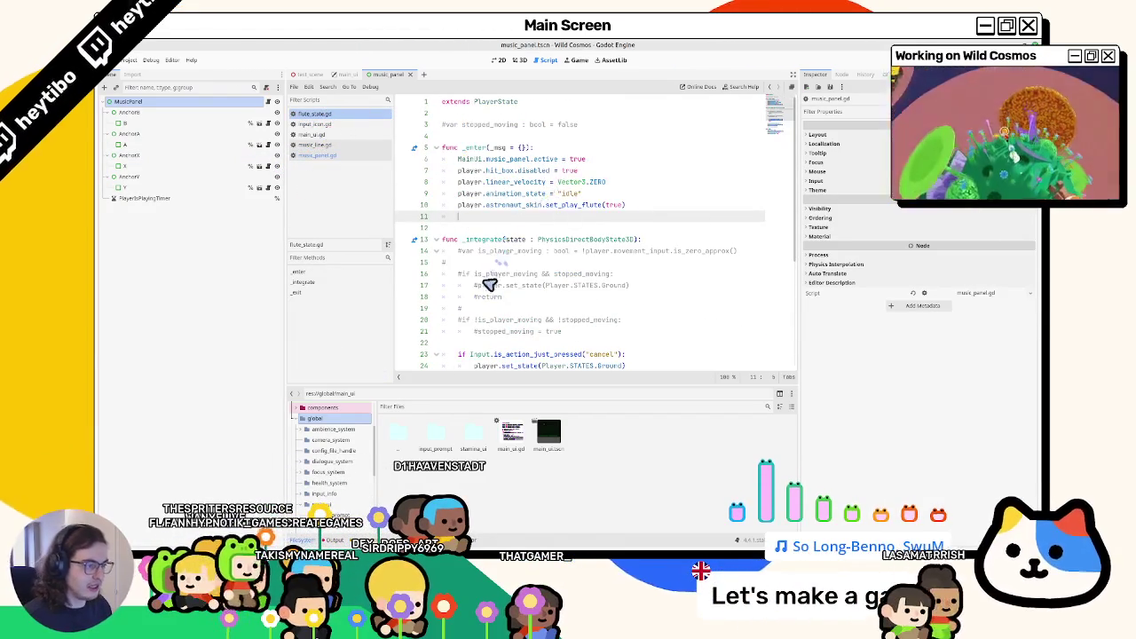
Step: Delete the commented-out movement checks, the stopped_moving lines, and the blank line after _enter
drag(473, 352, 375, 254)
key(BackSpace)
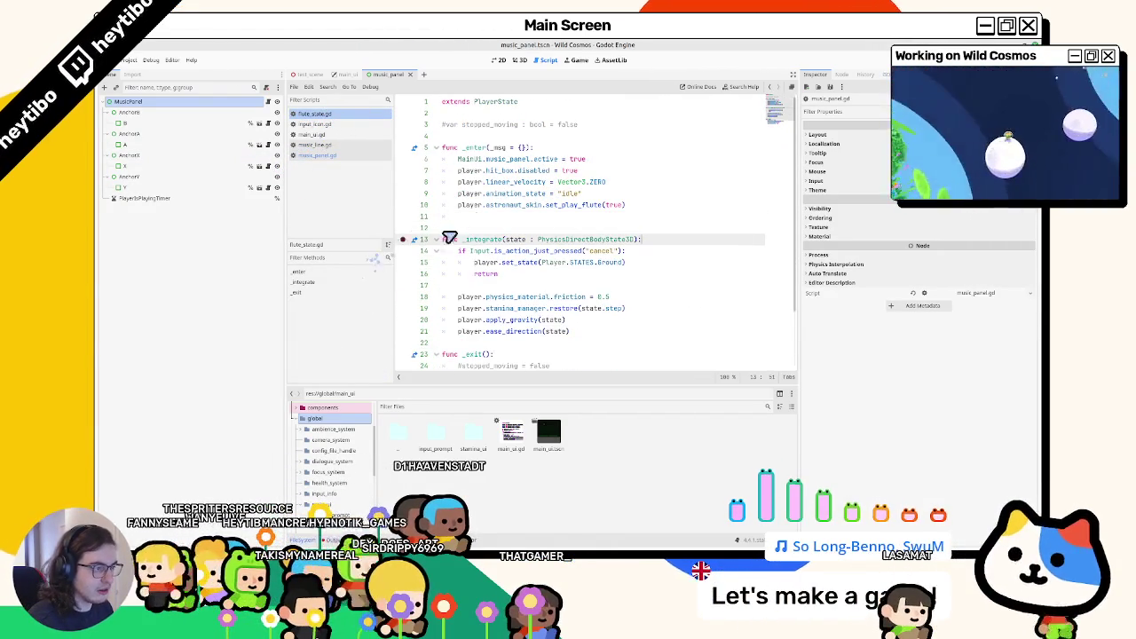
drag(476, 132, 472, 127)
key(BackSpace)
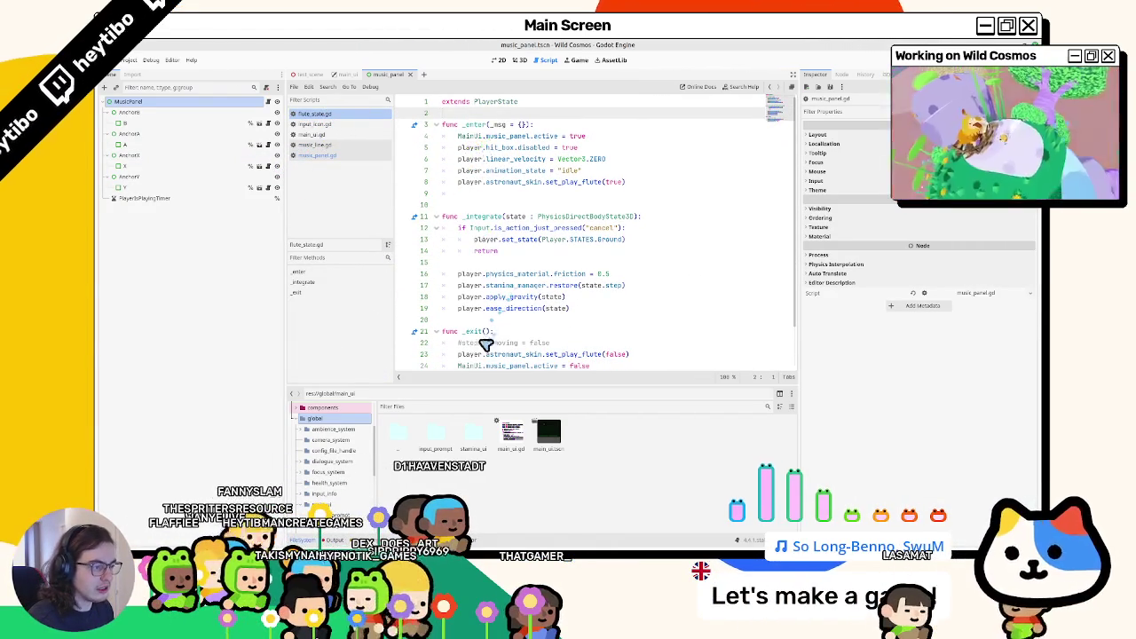
drag(486, 344, 492, 334)
key(BackSpace)
click(497, 325)
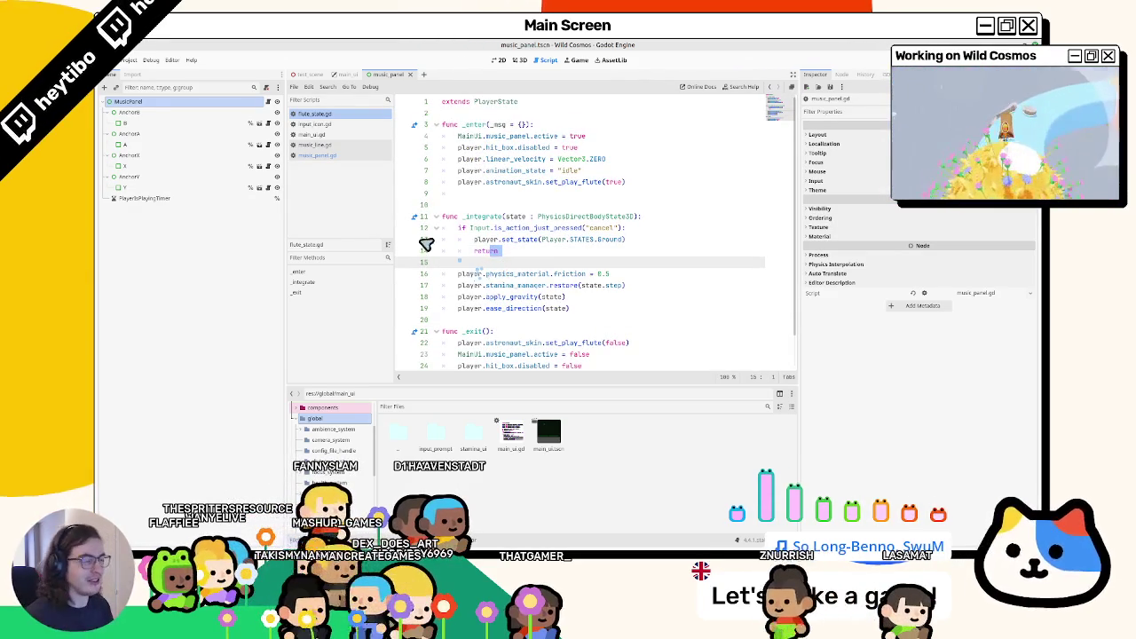
click(448, 196)
key(BackSpace)
scroll(497, 204, down, 1)
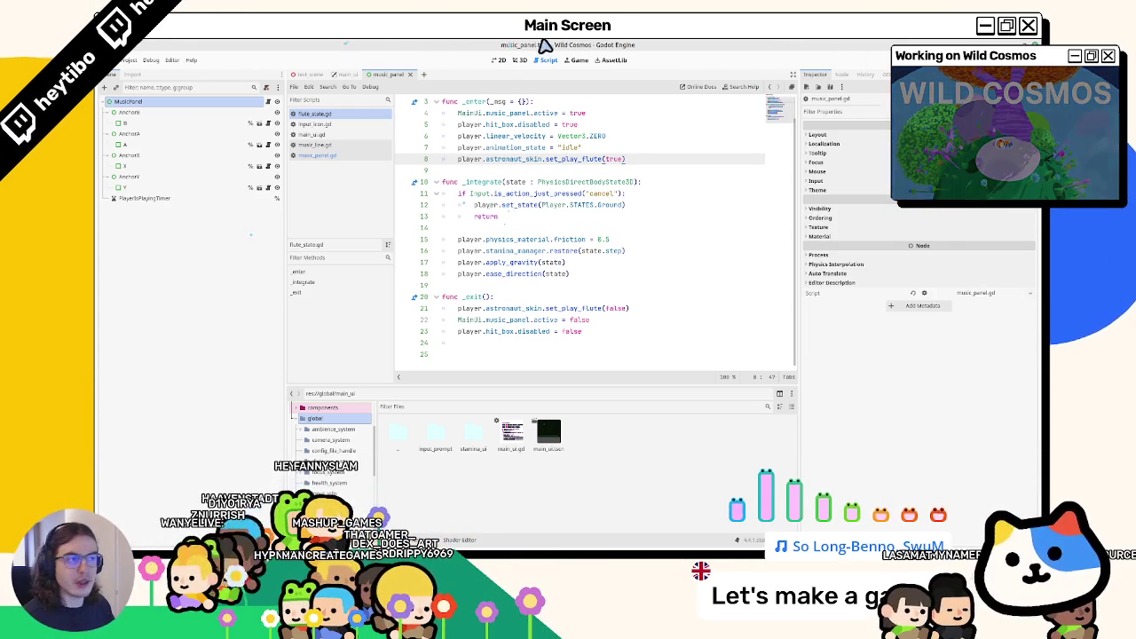
Step: Open the main_ui scene in the 2D editor
click(520, 60)
click(500, 60)
click(346, 73)
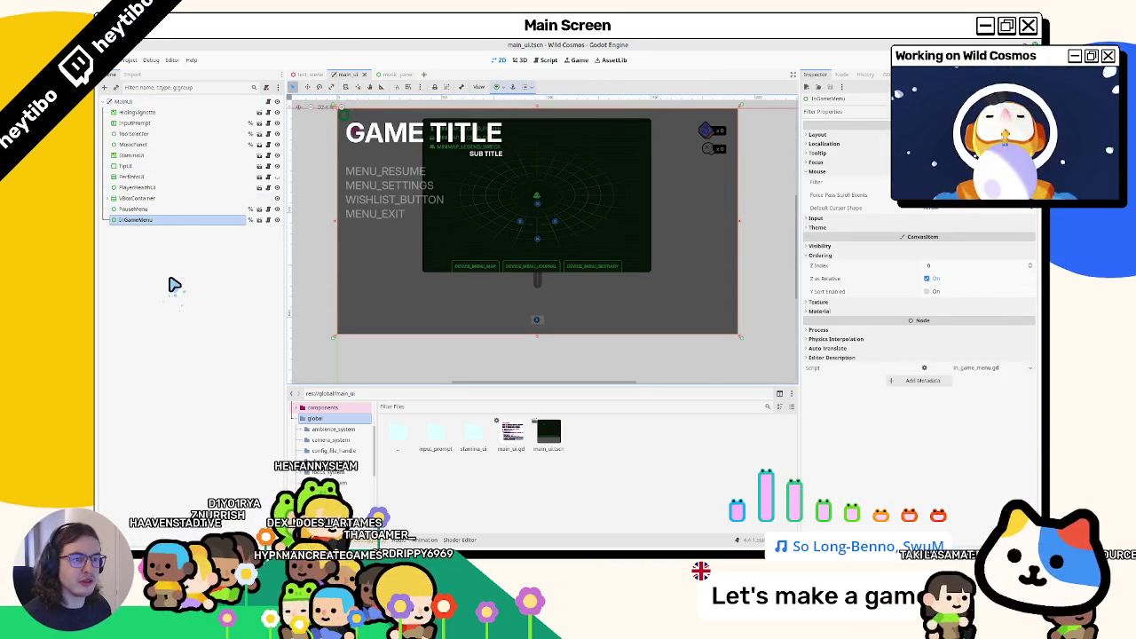
Step: Run the game with F5, test it, then quit with Alt+F4
key(F5)
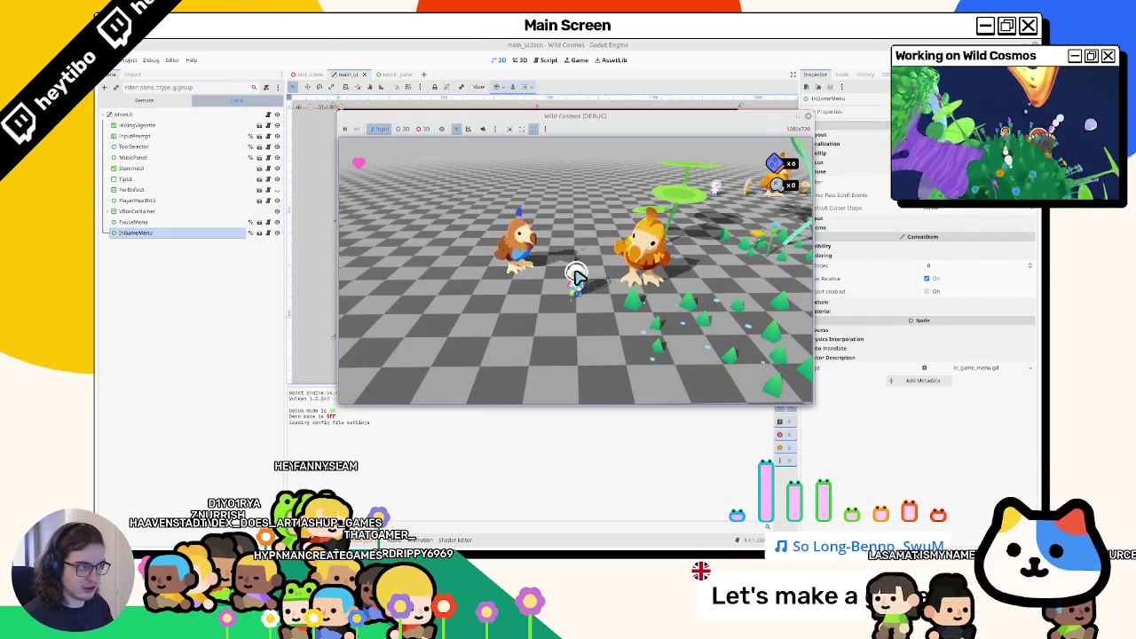
click(575, 277)
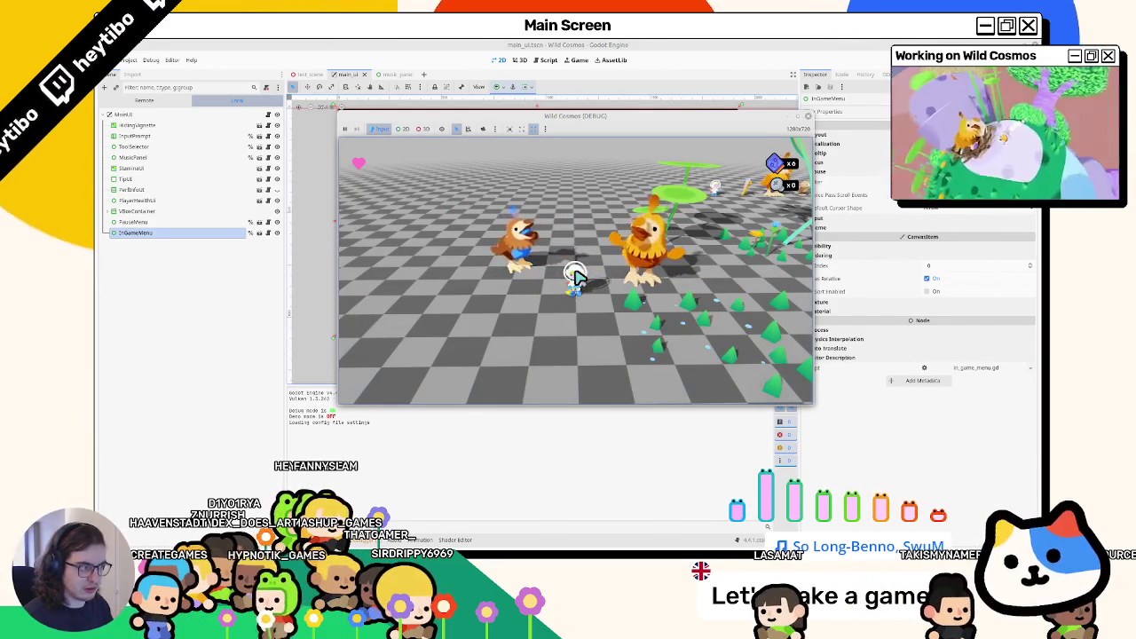
key(alt+F4)
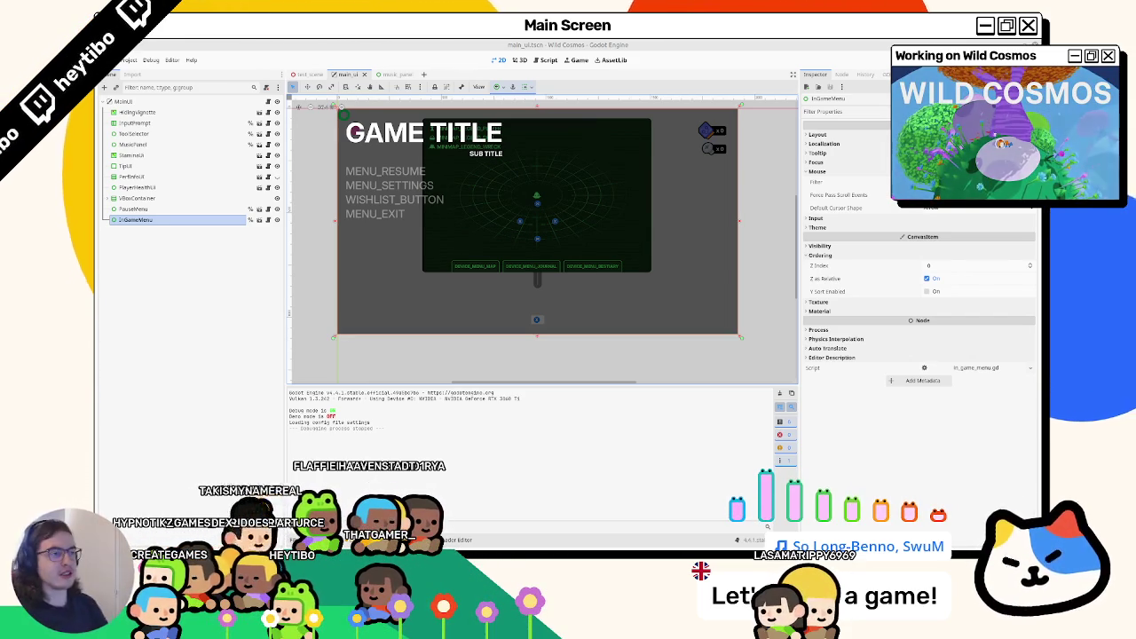
Step: Close the main_ui and music_panel scene tabs, clear the Output log, and check the debugger errors
scroll(317, 109, up, 3)
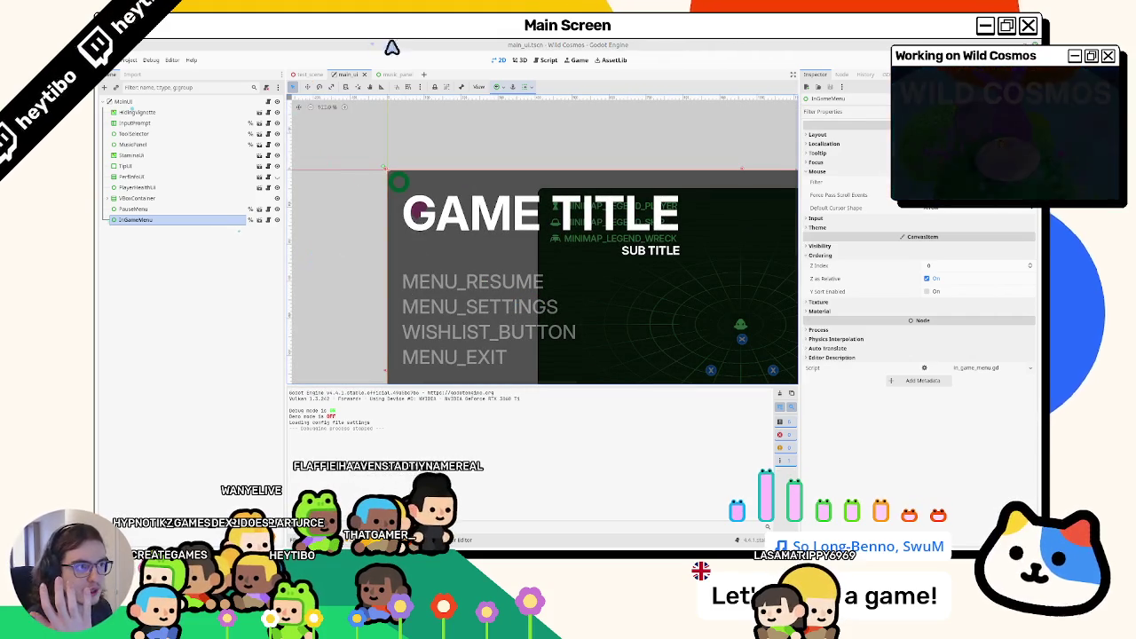
middle_click(354, 78)
click(353, 78)
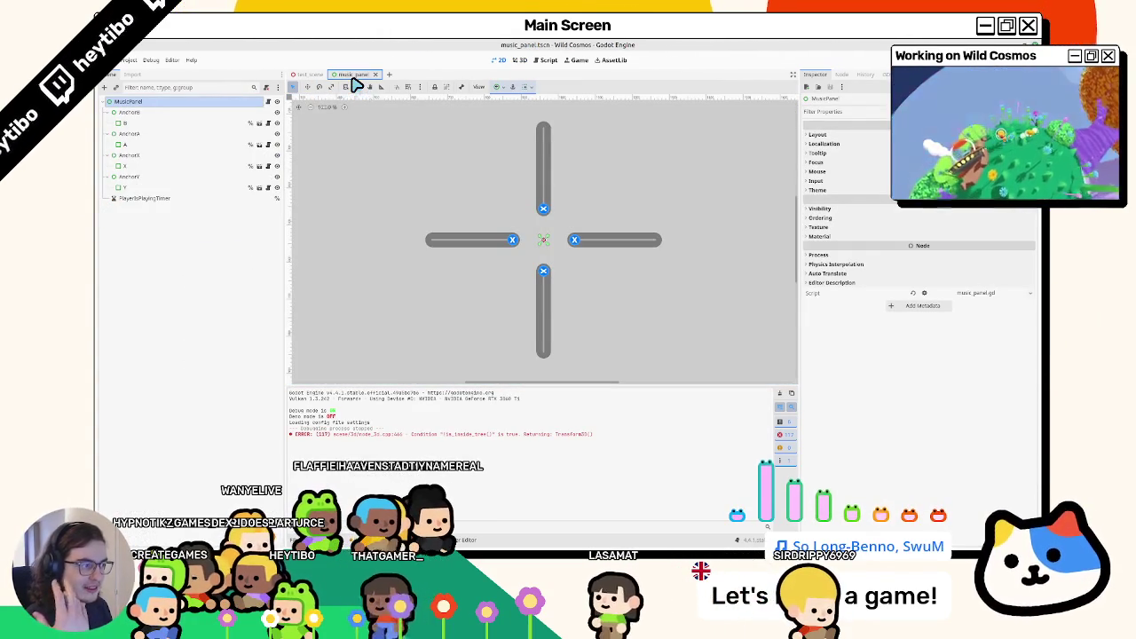
middle_click(354, 78)
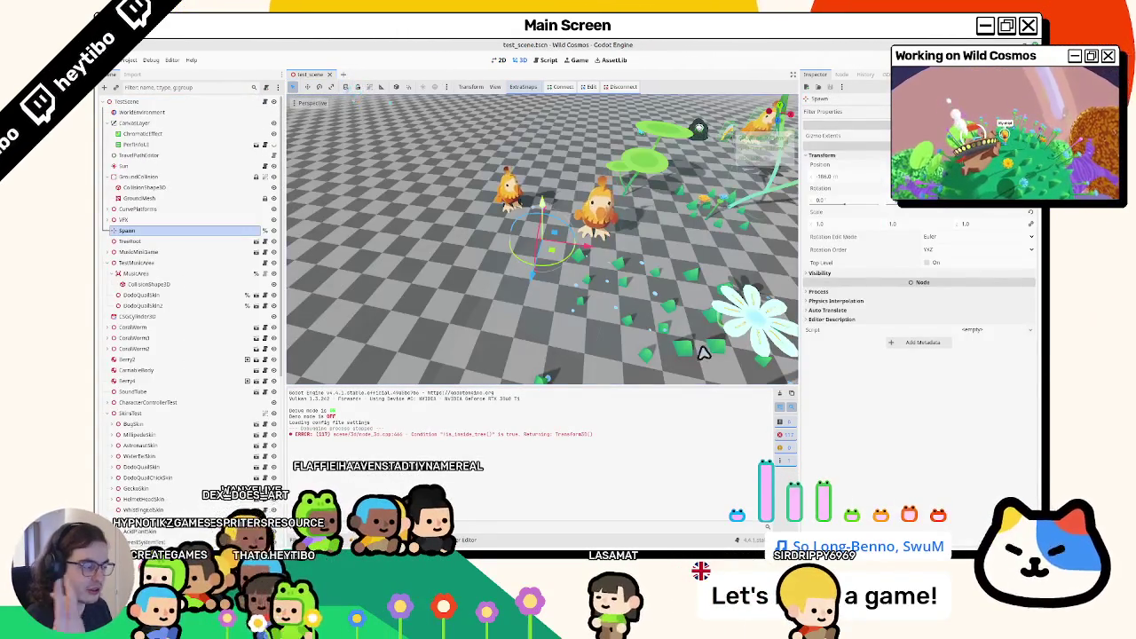
click(784, 401)
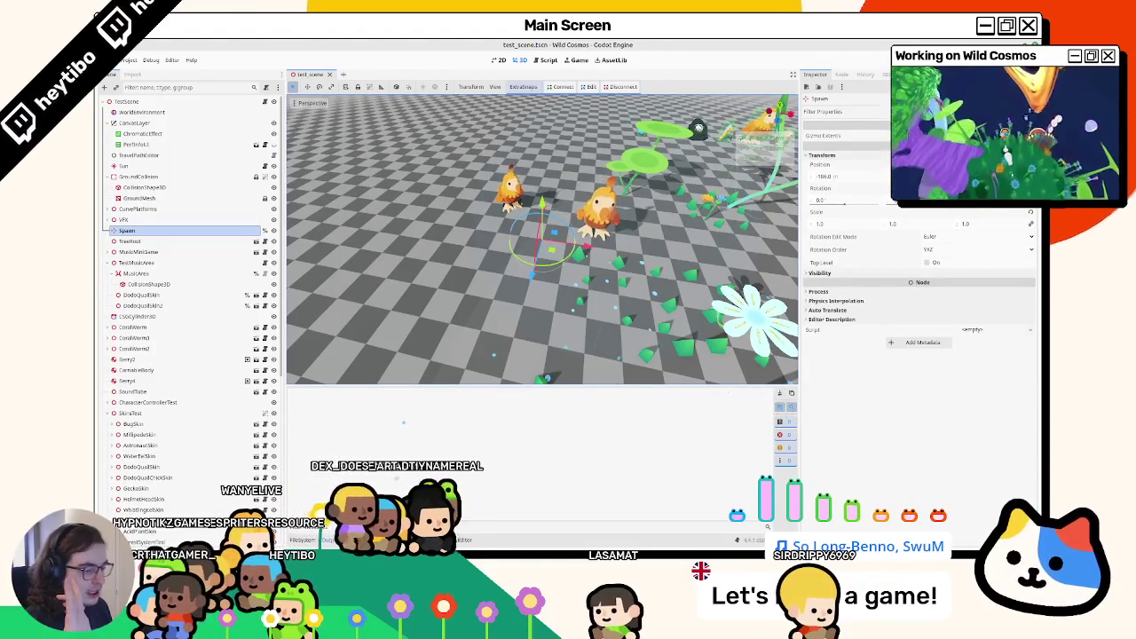
key(F5)
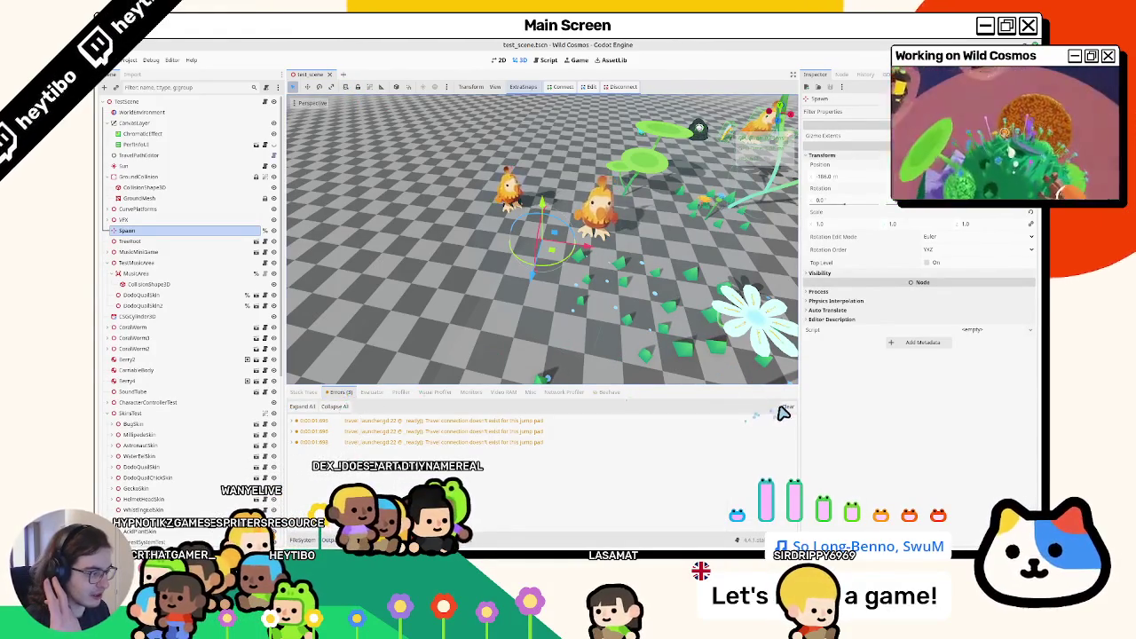